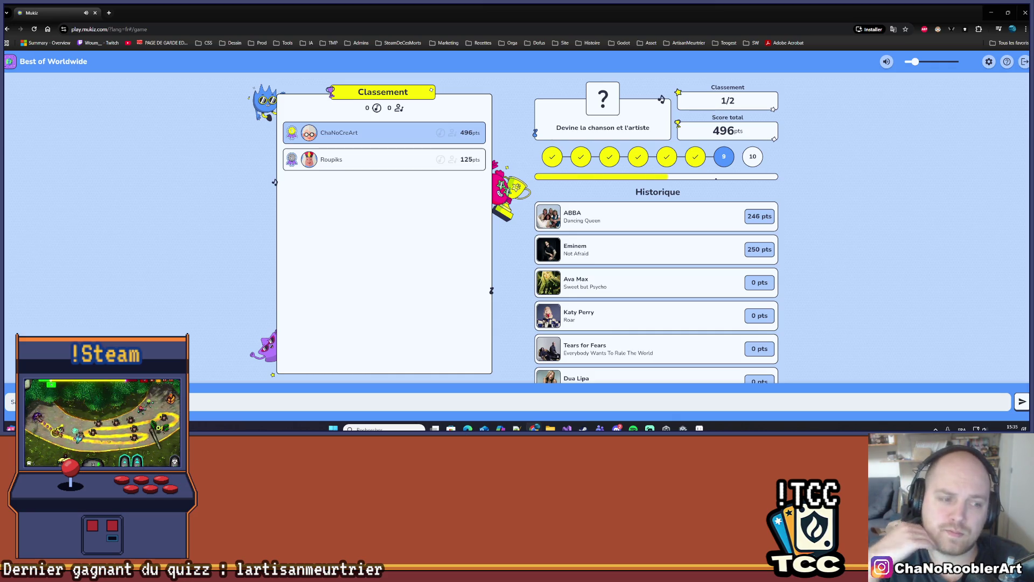
Step: Submit the guess 'ba' and another answer in the Muzic quiz, then minimize it once round 10 is revealed
key("BackSpace")
type("ba")
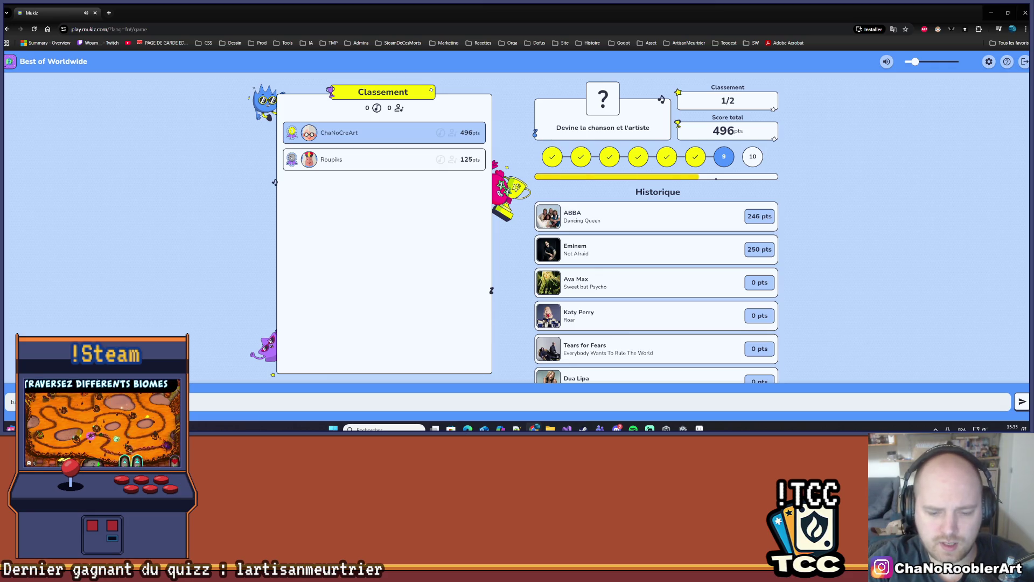
key("Return")
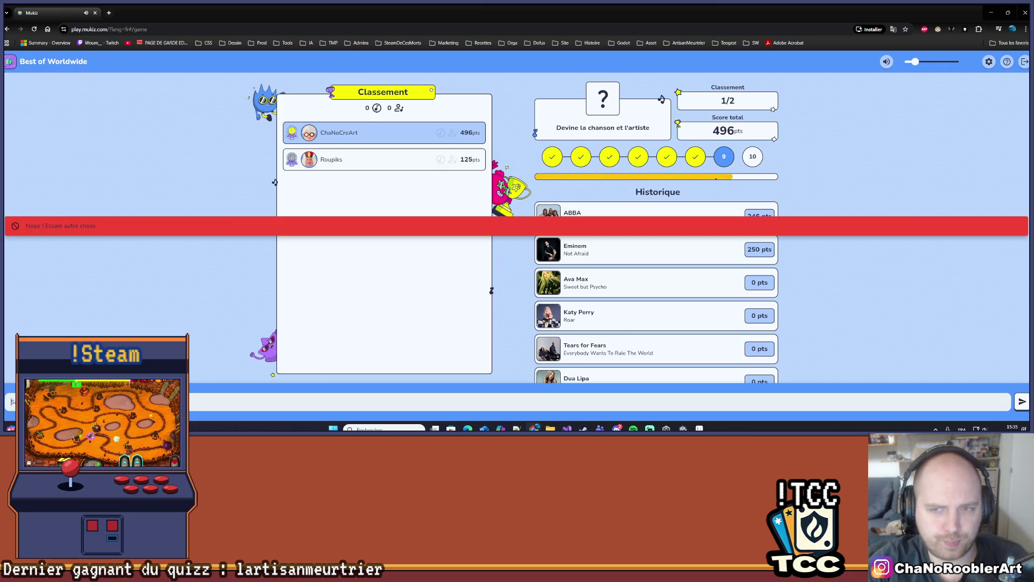
key("Return")
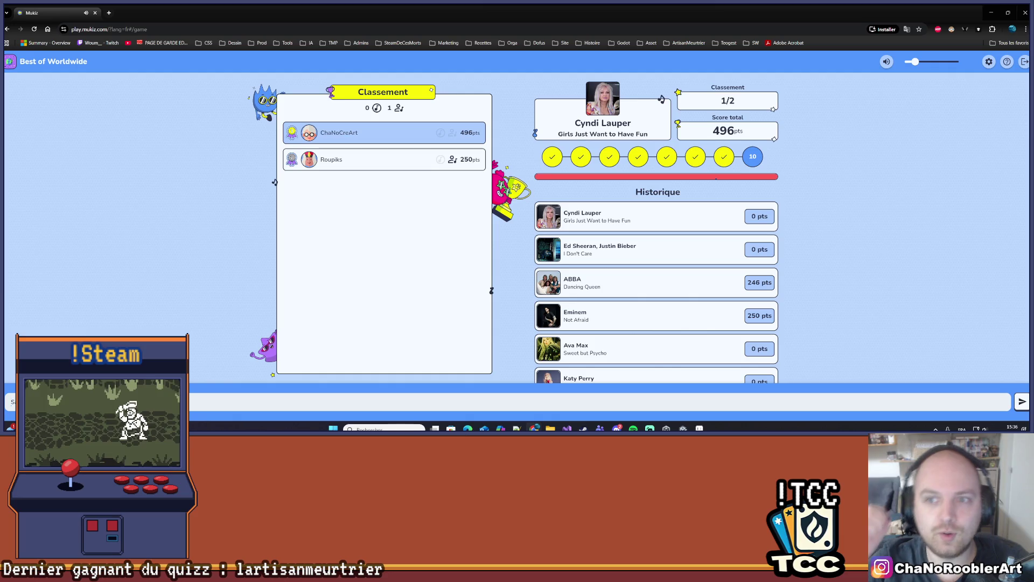
left_click(990, 12)
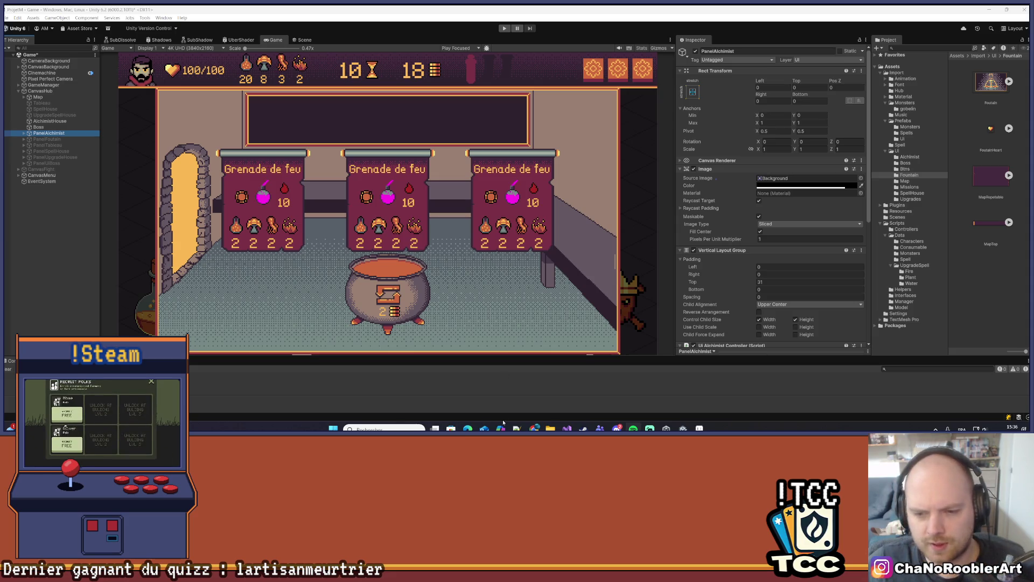
Step: Advance the Muzic quiz to the final leaderboard at 496 points, then return to Unity and narrow the Game view
mouse_move(534, 428)
left_click(605, 383)
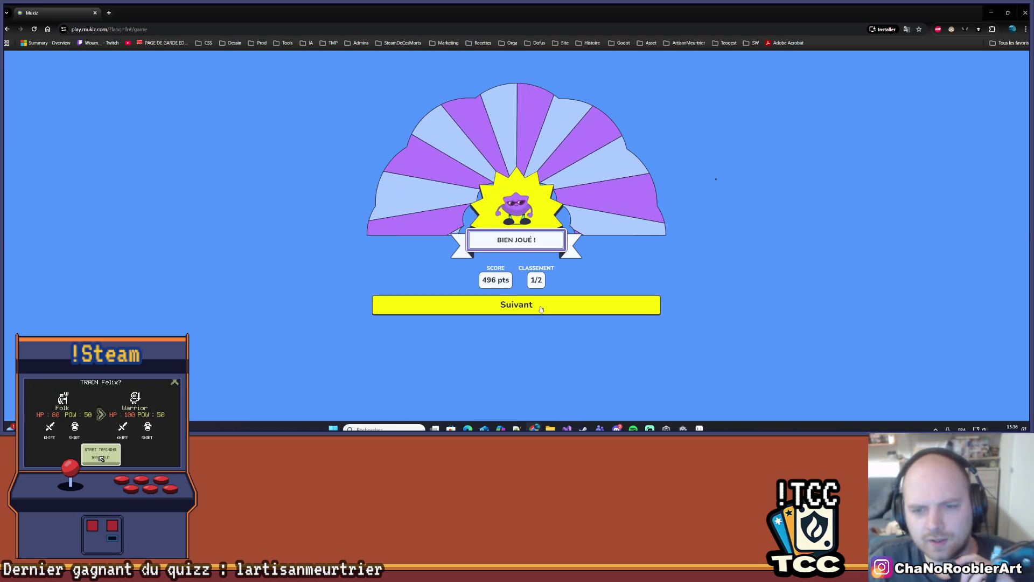
left_click(541, 309)
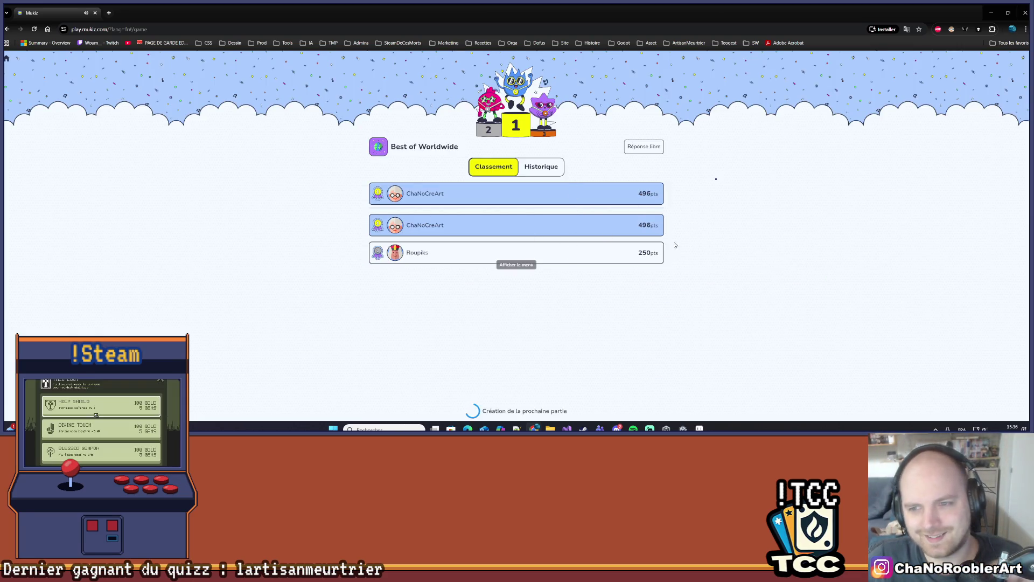
left_click(991, 12)
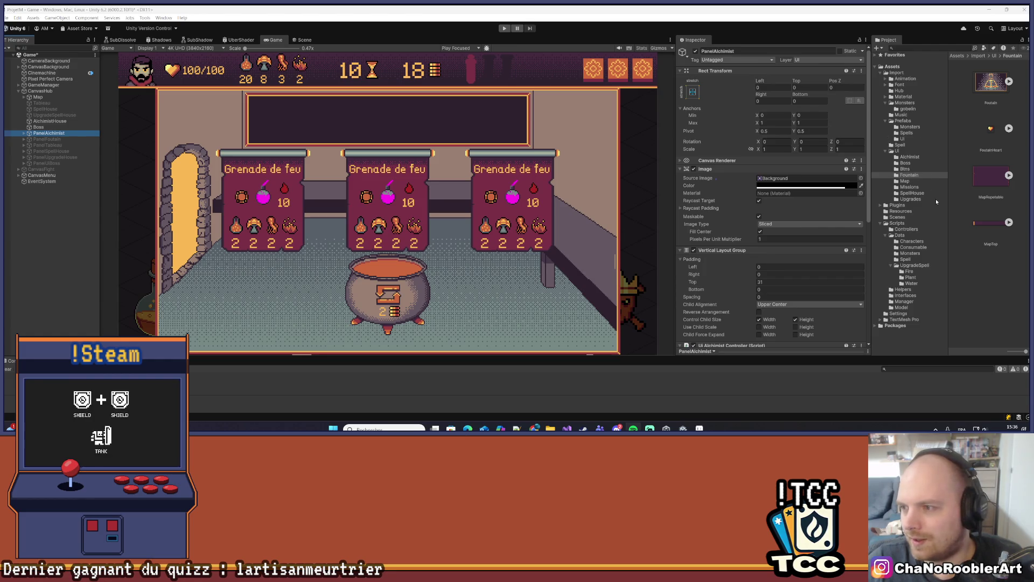
left_click_drag(675, 153, 602, 153)
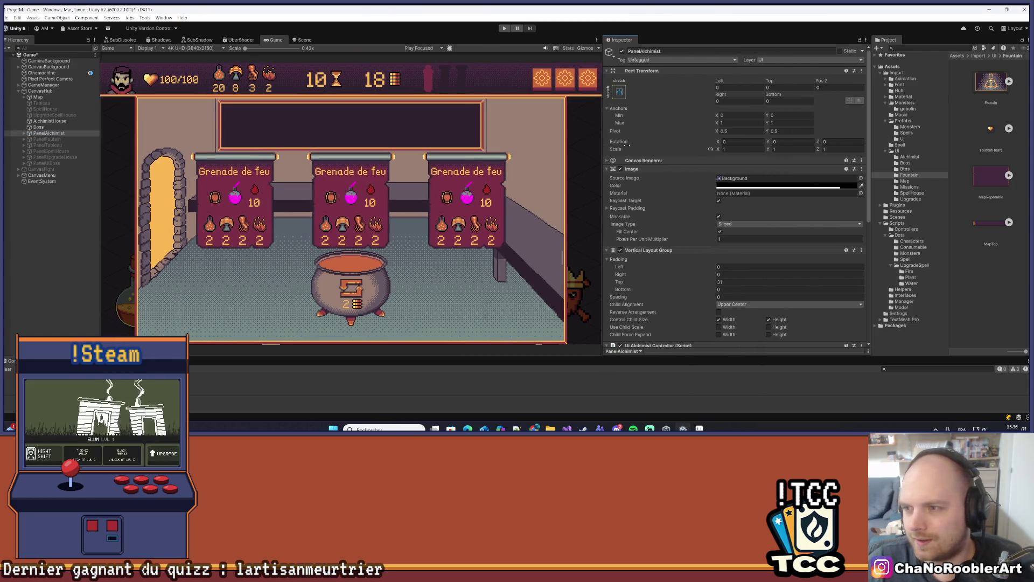
Step: Widen the Project panel and drag BkUIEmpty.png and Chaudron.png from File Explorer into the Fountain folder
left_click_drag(872, 144, 752, 143)
left_click(948, 180)
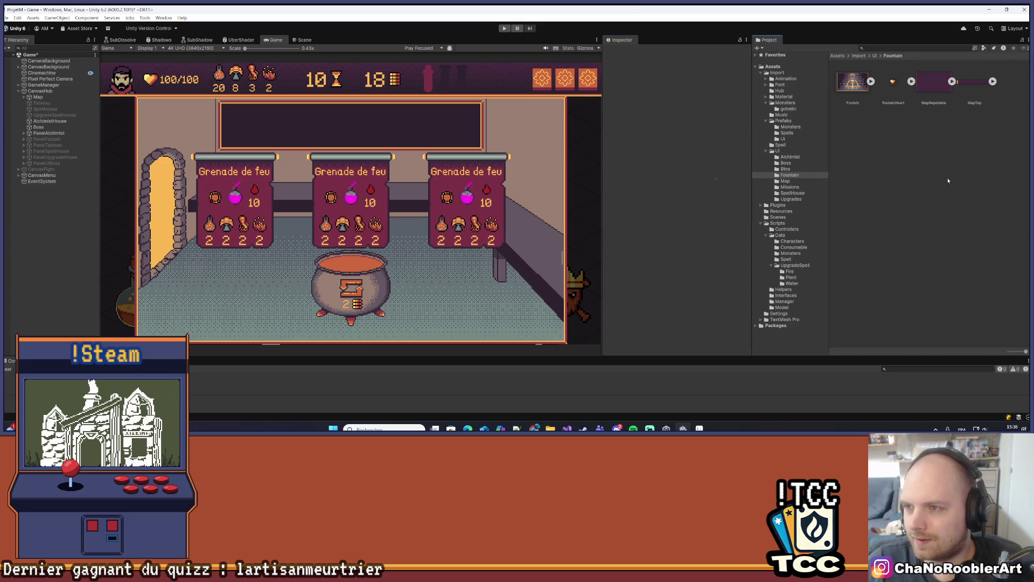
left_click(550, 428)
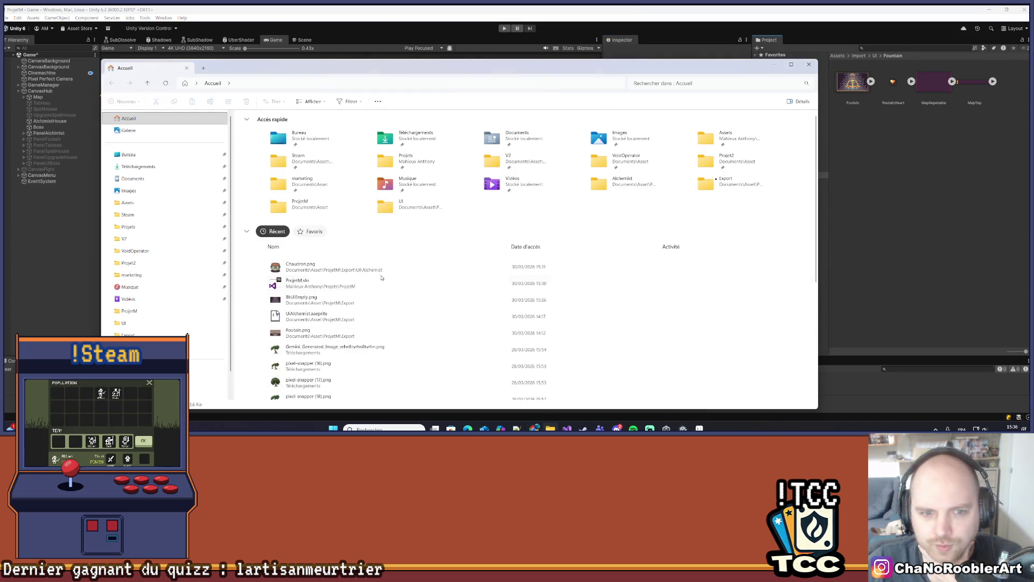
mouse_move(302, 299)
left_mouse_down()
mouse_move(774, 242)
mouse_move(819, 218)
mouse_move(902, 210)
left_mouse_up()
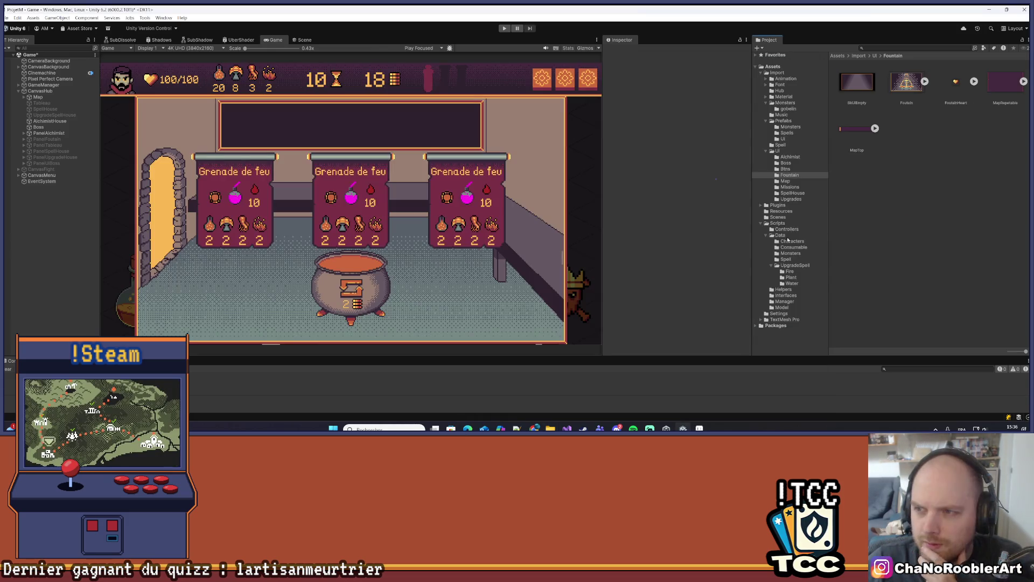
left_click(550, 428)
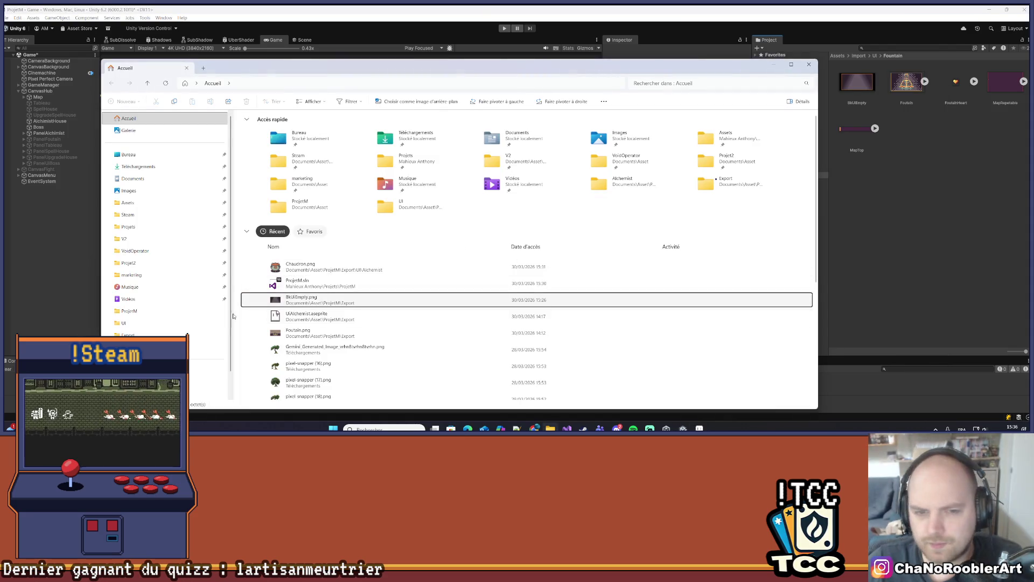
mouse_move(301, 273)
left_mouse_down()
mouse_move(817, 233)
mouse_move(916, 204)
mouse_move(917, 215)
left_mouse_up()
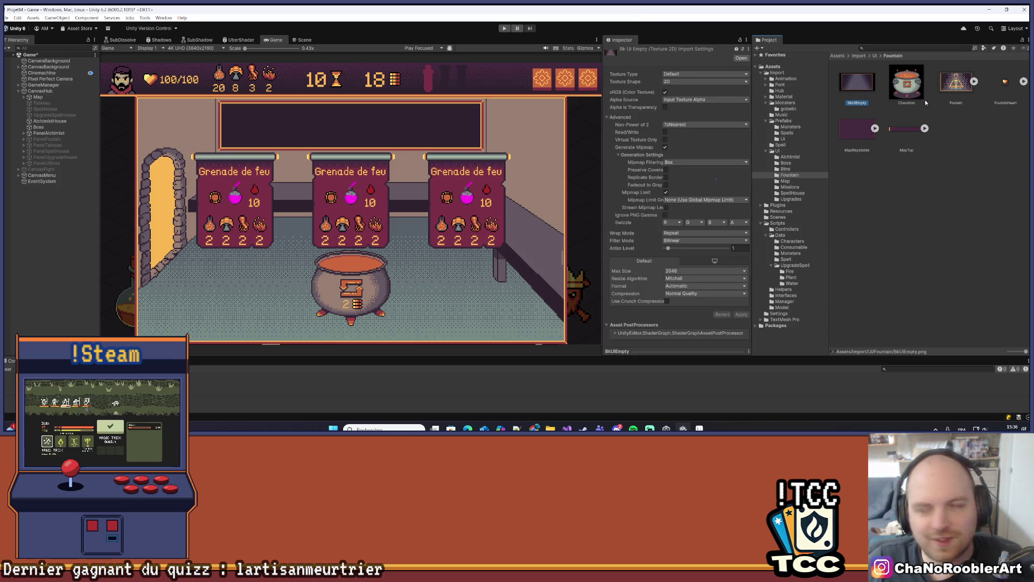
Step: Apply Sprite (2D and UI), 16 PPU, Point filter, 8192 max size and no compression to both textures
left_click(915, 93, "ctrl")
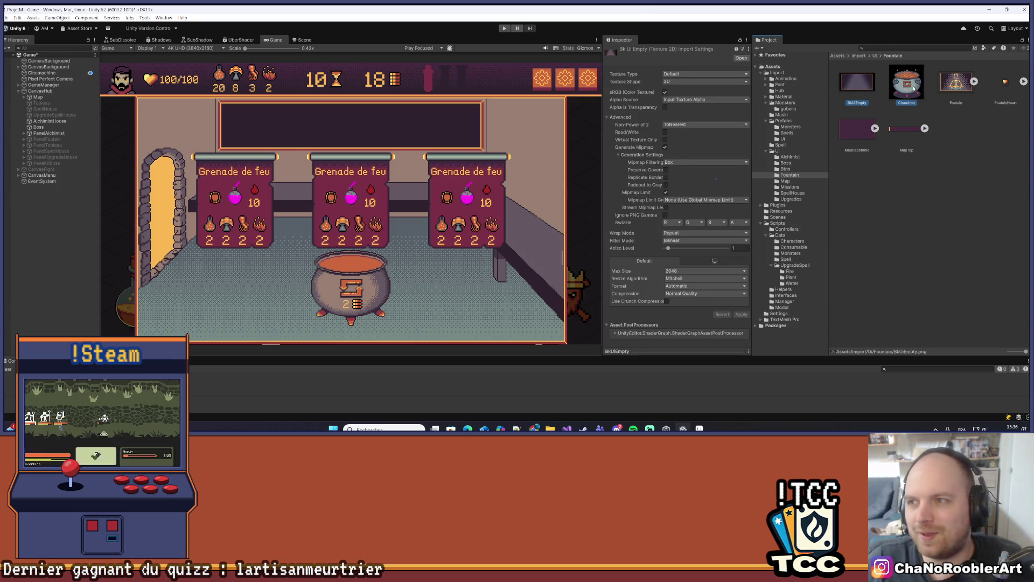
left_click(689, 73)
left_click(690, 99)
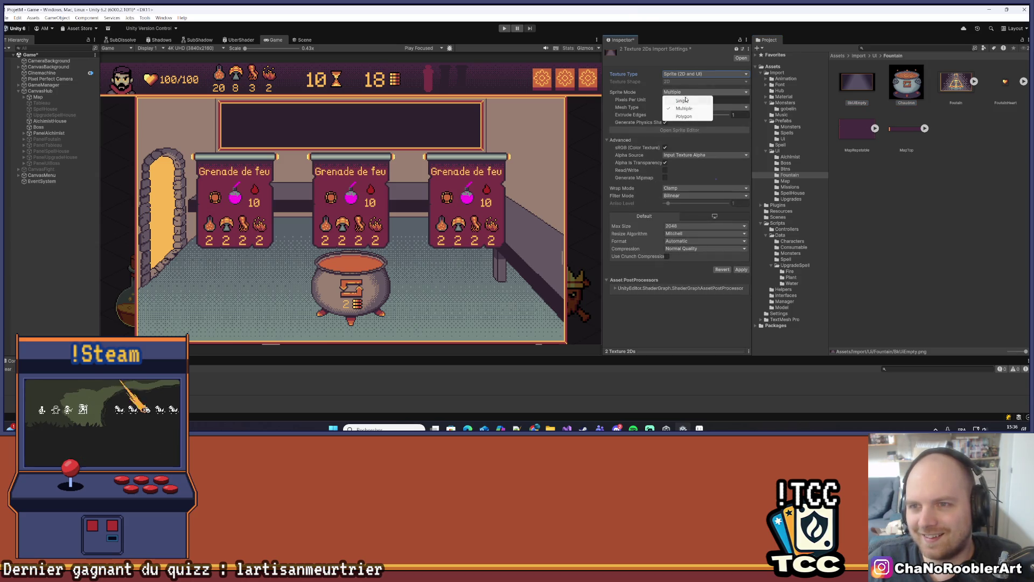
left_click(686, 99)
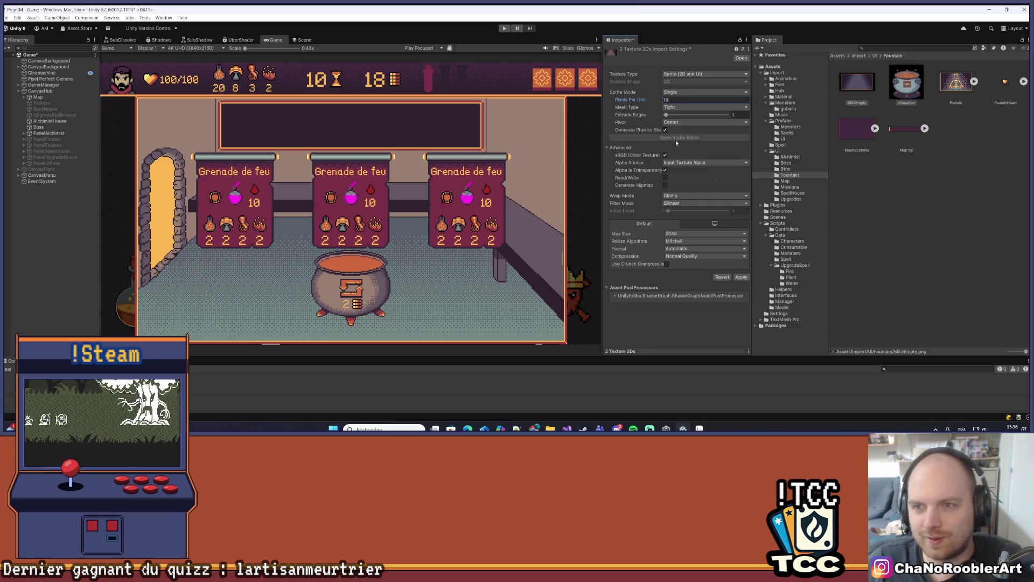
left_click(700, 203)
left_click(683, 210)
left_click(697, 233)
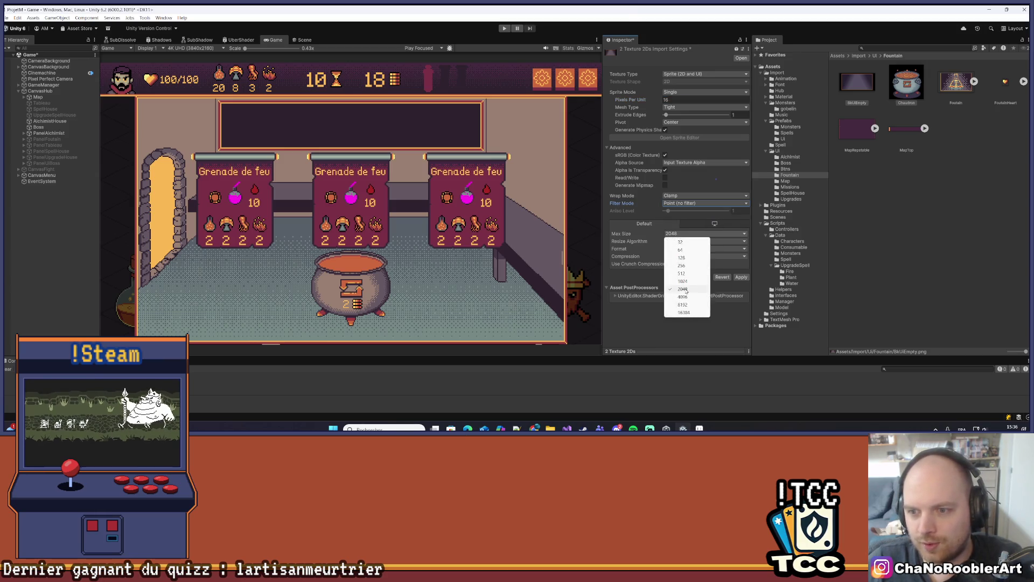
left_click(682, 304)
left_click(701, 256)
left_click(688, 265)
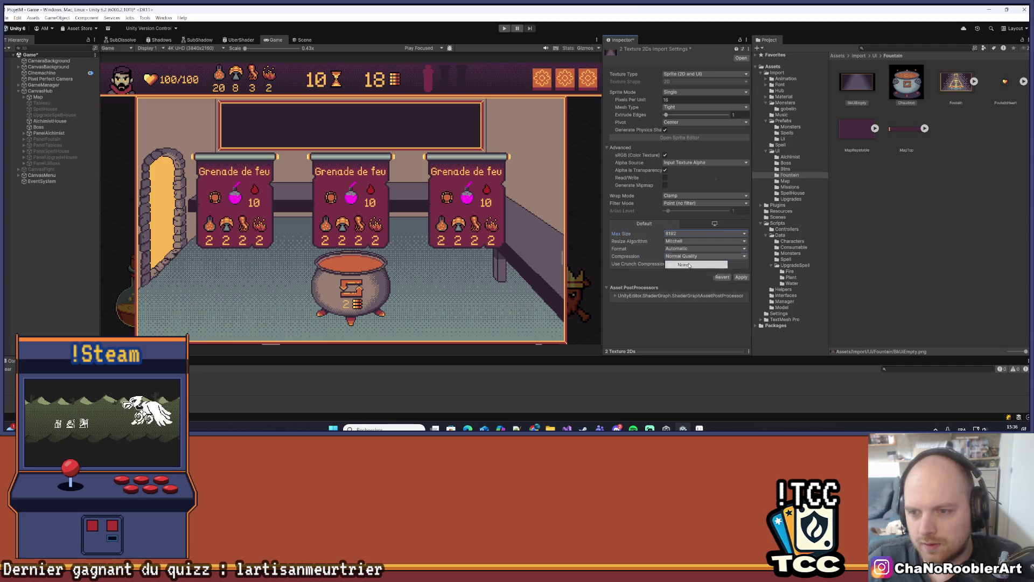
left_click(741, 269)
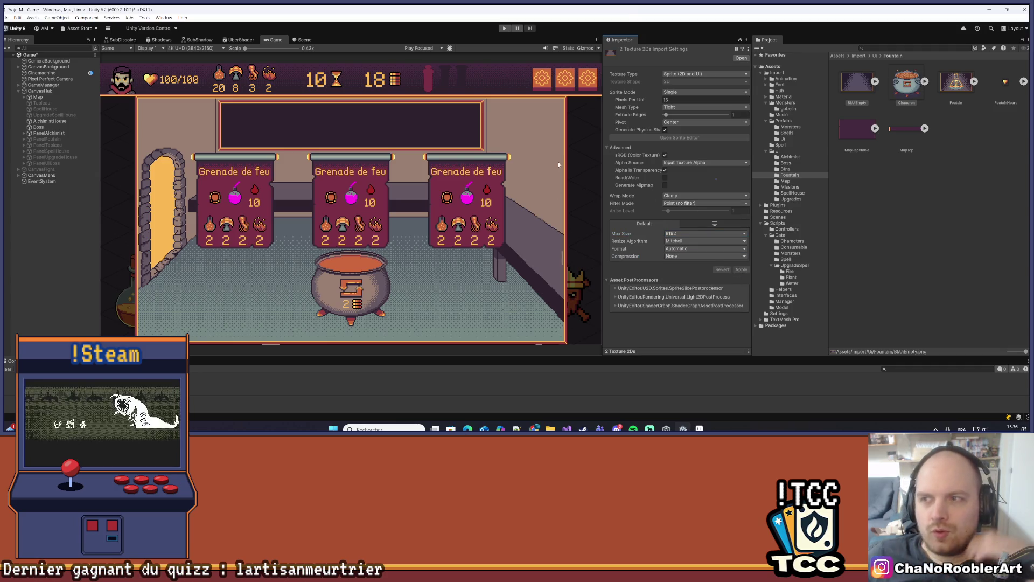
left_click(898, 102)
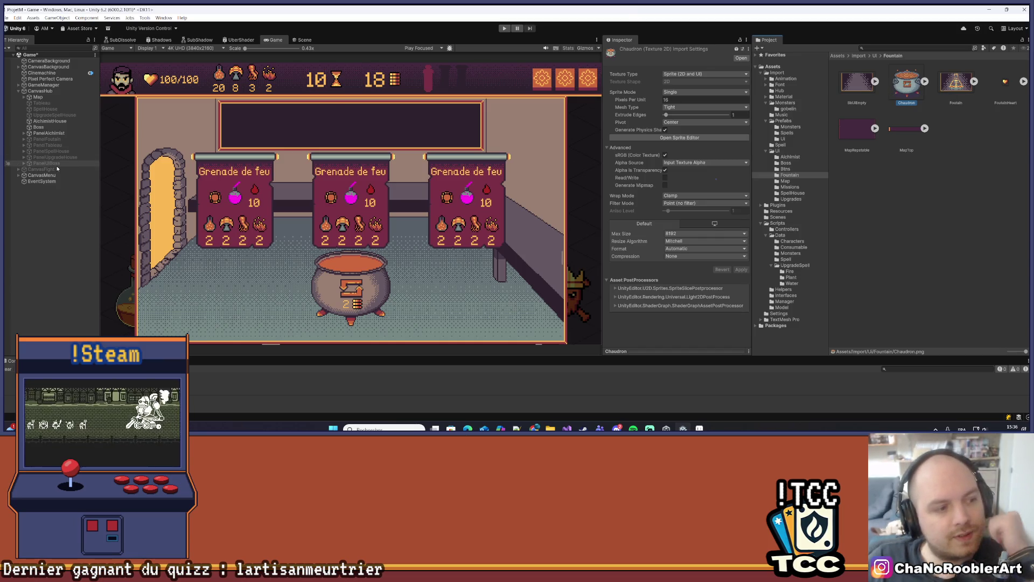
Step: Give PanelAlchimist's background Image the BkUIEmpty sprite at its native size
left_click(23, 133)
left_click(48, 139)
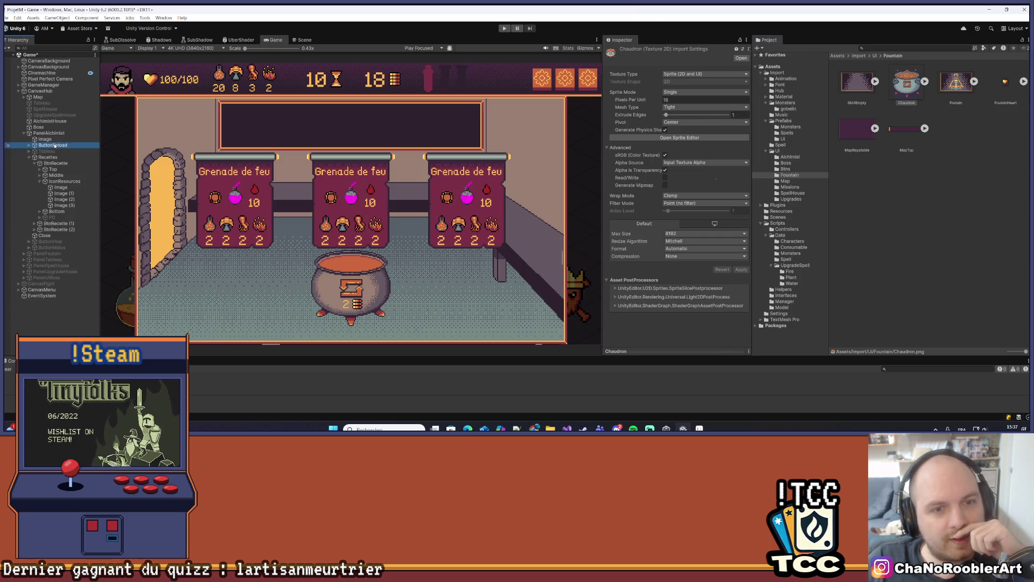
mouse_move(856, 82)
left_mouse_down()
mouse_move(841, 107)
mouse_move(689, 173)
mouse_move(701, 178)
left_mouse_up()
left_click(722, 248)
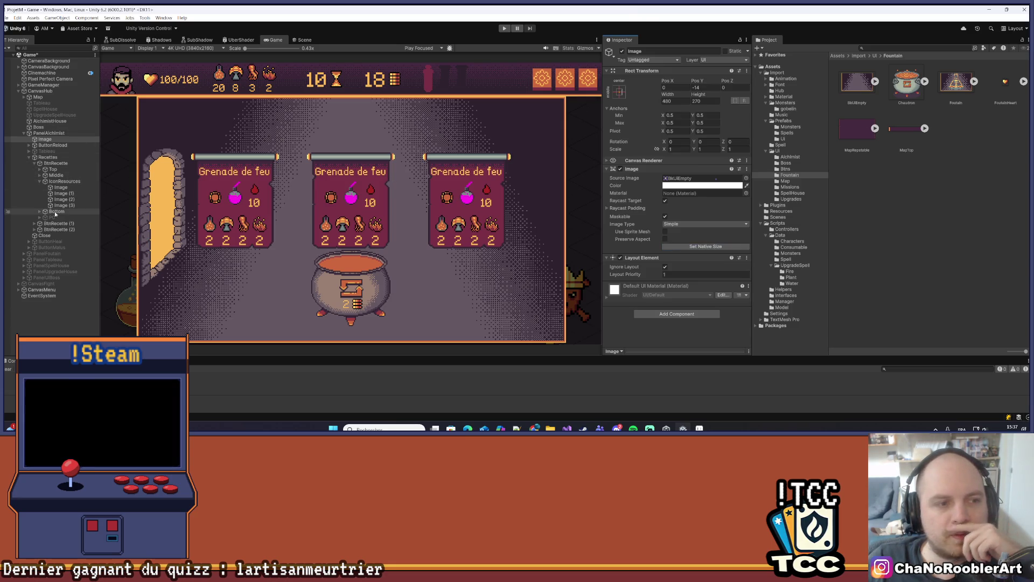
Step: Browse the alchemist panel hierarchy and select ButtonReload's Image child
left_click(40, 212)
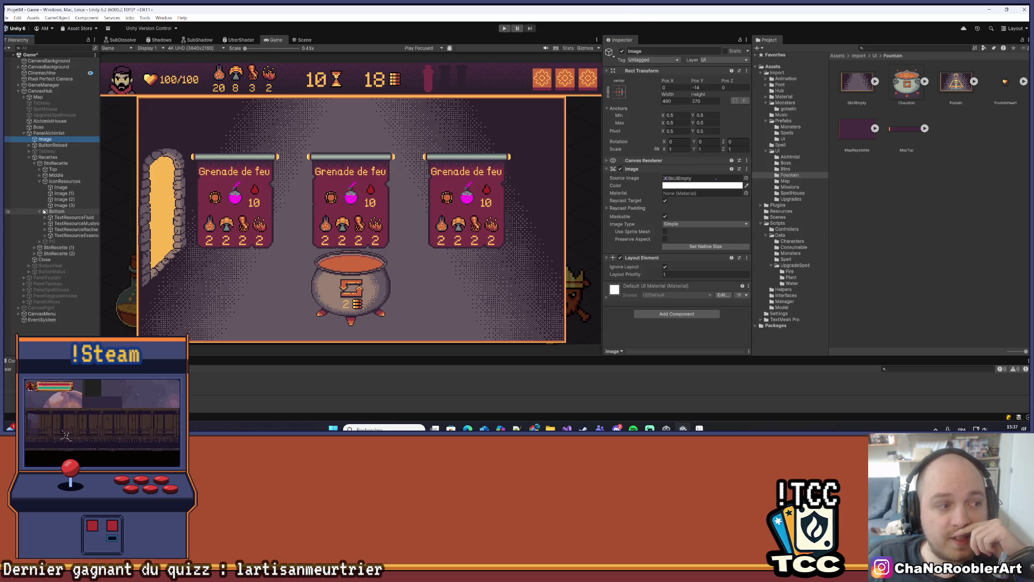
left_click(39, 211)
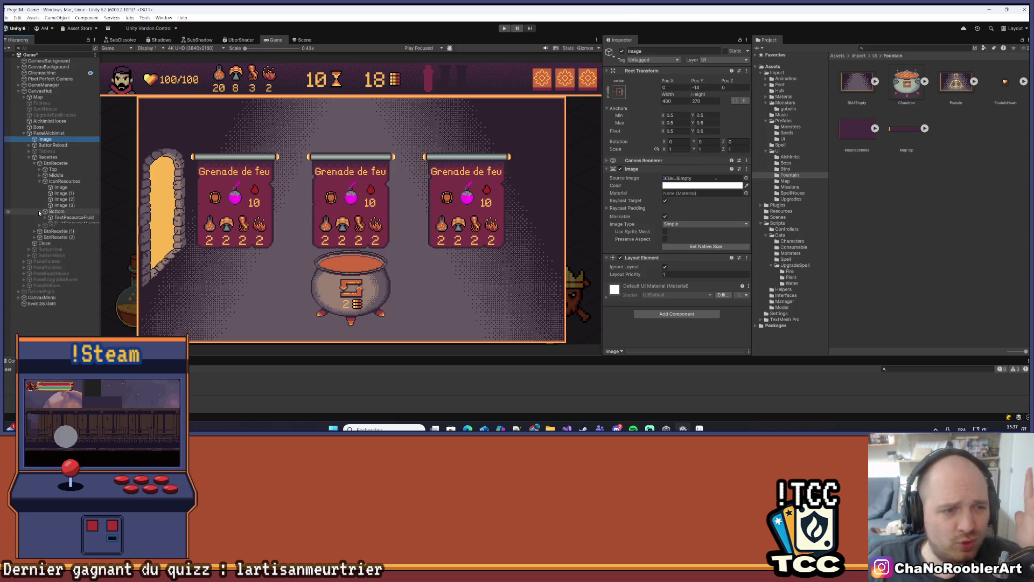
left_click(38, 182)
left_click(44, 212)
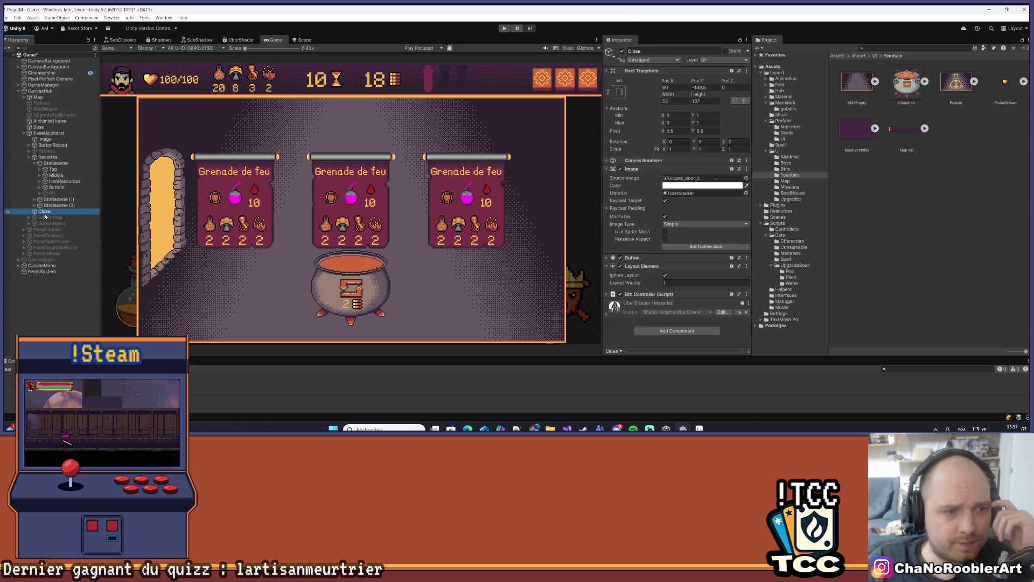
left_click(45, 145)
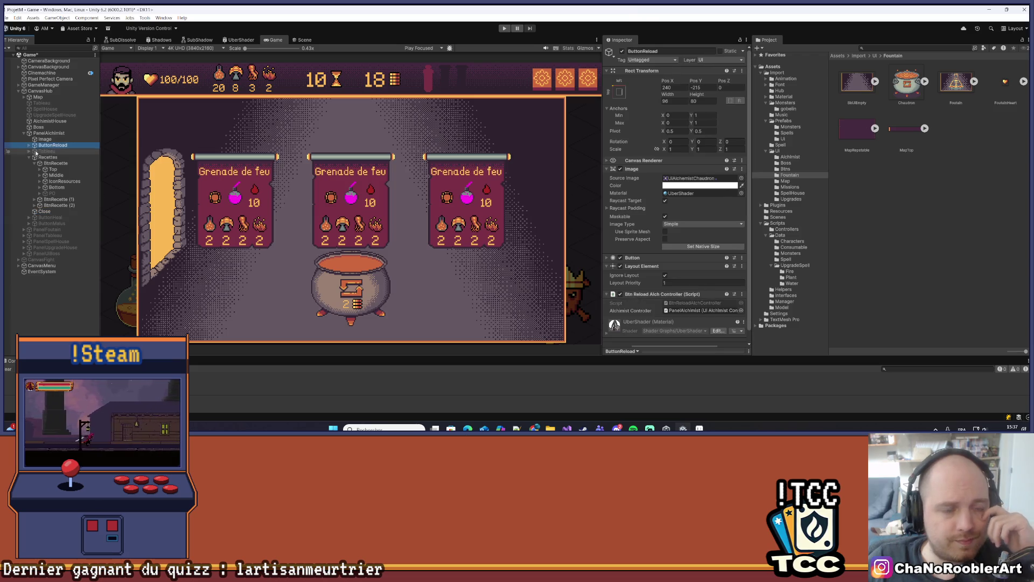
left_click(29, 145)
left_click(48, 152)
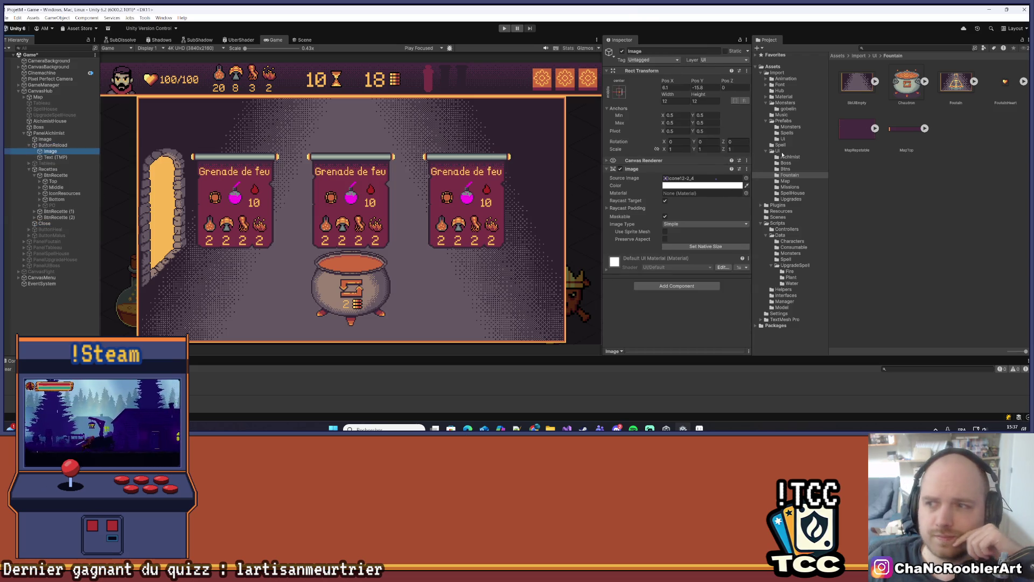
Step: Assign the Chaudron sprite to the ButtonReload cauldron button and set it to native size
left_click(689, 178)
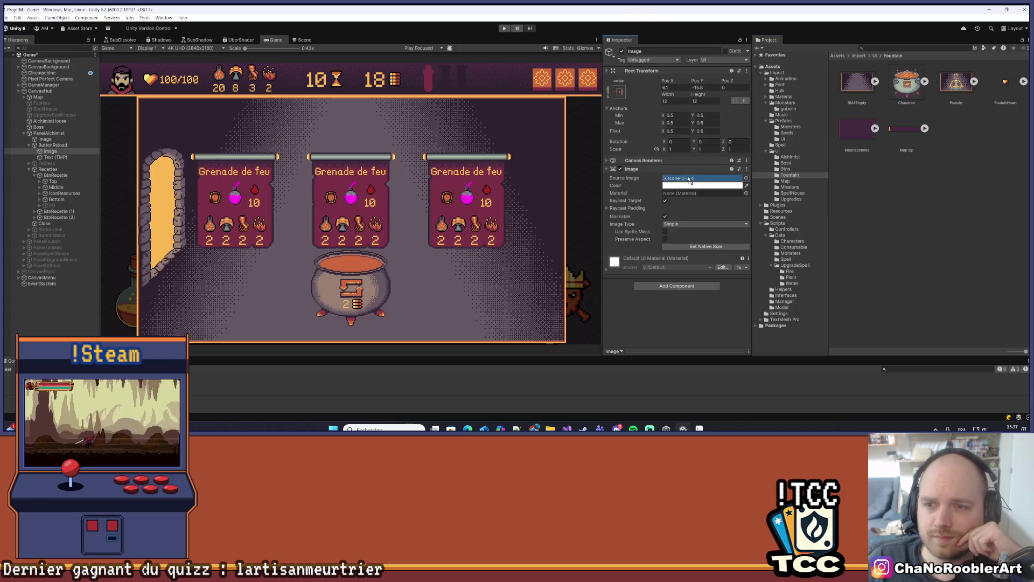
left_click_drag(906, 81, 700, 178)
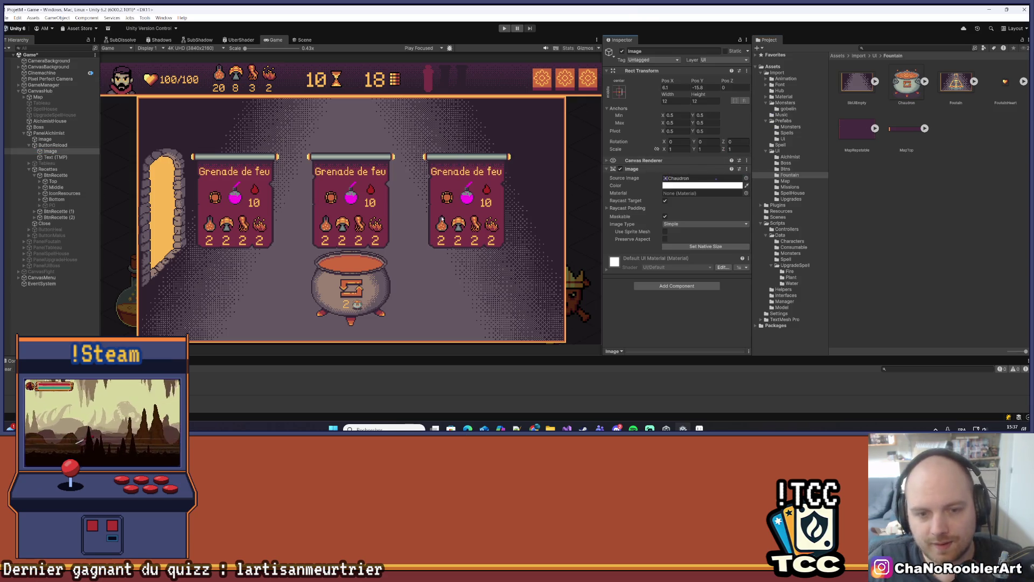
key("ctrl+z")
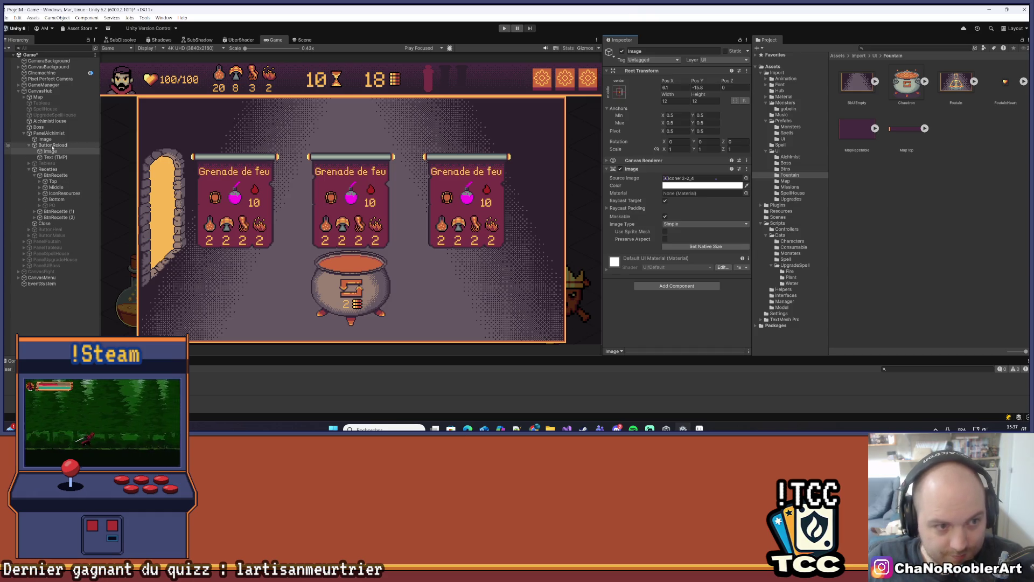
left_click(54, 145)
left_click_drag(907, 80, 699, 178)
left_click(692, 247)
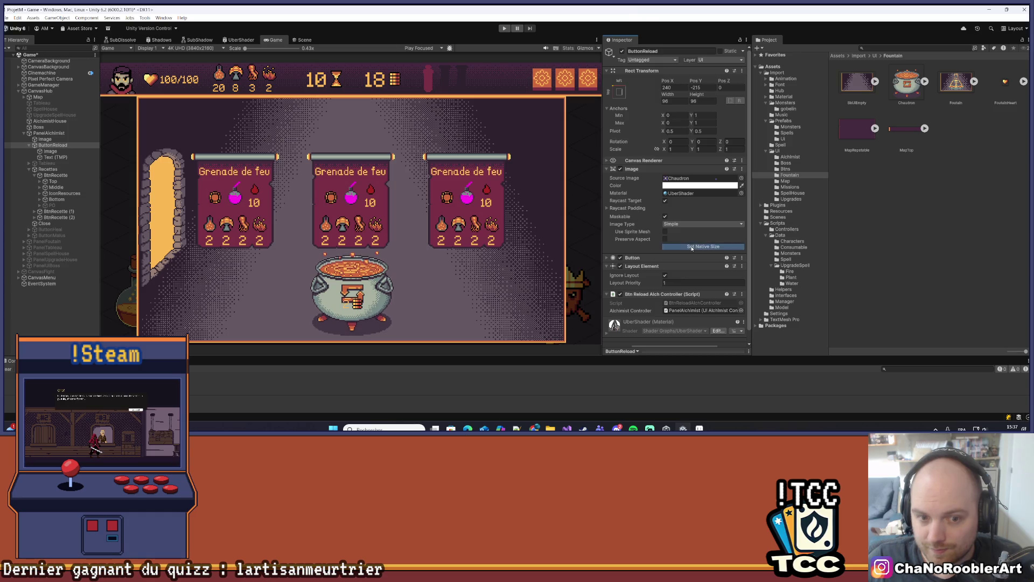
left_click(97, 298)
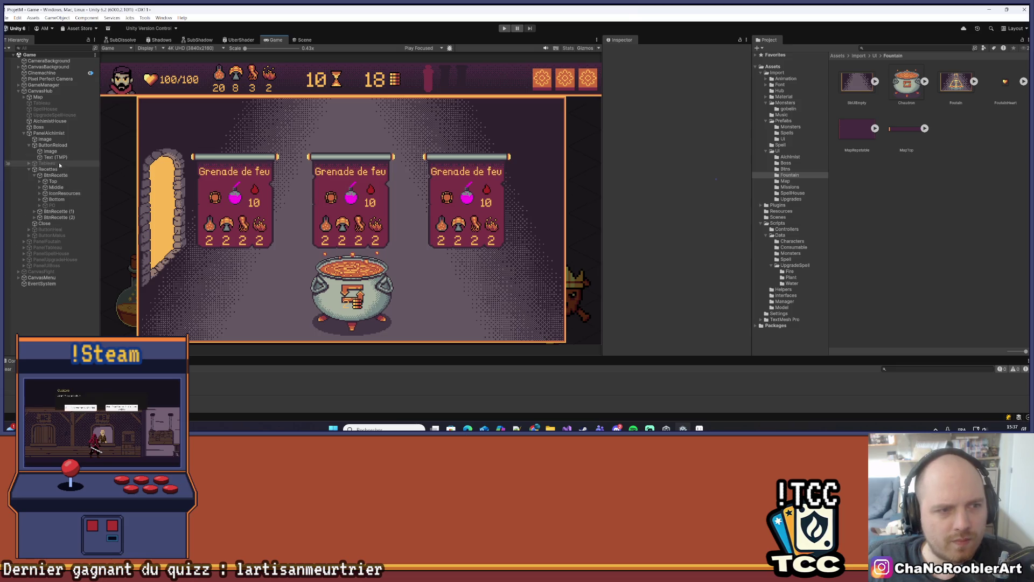
Step: Drag ButtonReload's Y arrow slightly upward in the Scene view, then go back to the Game view
left_click(78, 144)
left_click(303, 40)
mouse_move(362, 250)
left_mouse_down()
mouse_move(364, 223)
mouse_move(362, 259)
left_mouse_up()
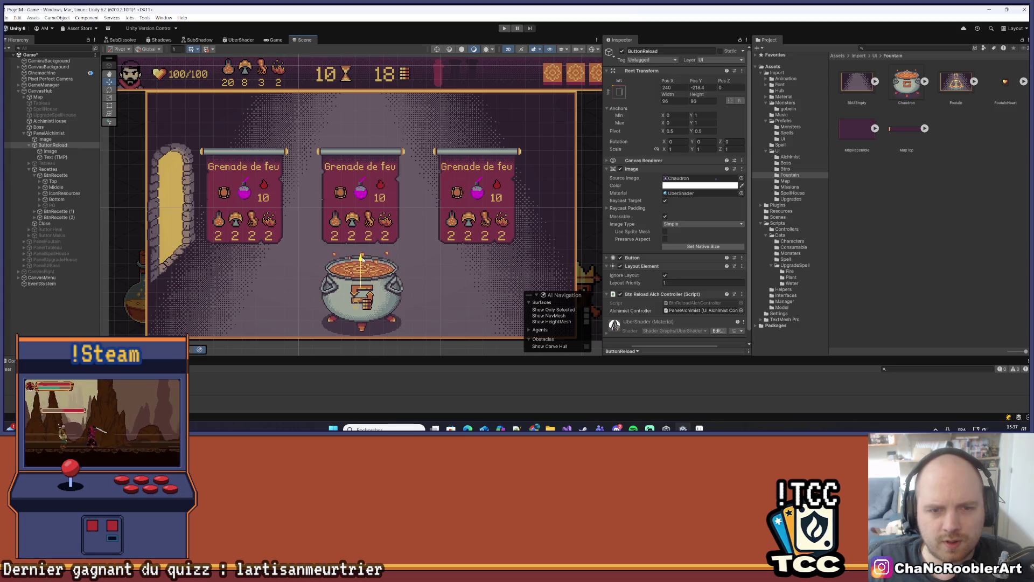
left_click(35, 322)
left_click(276, 39)
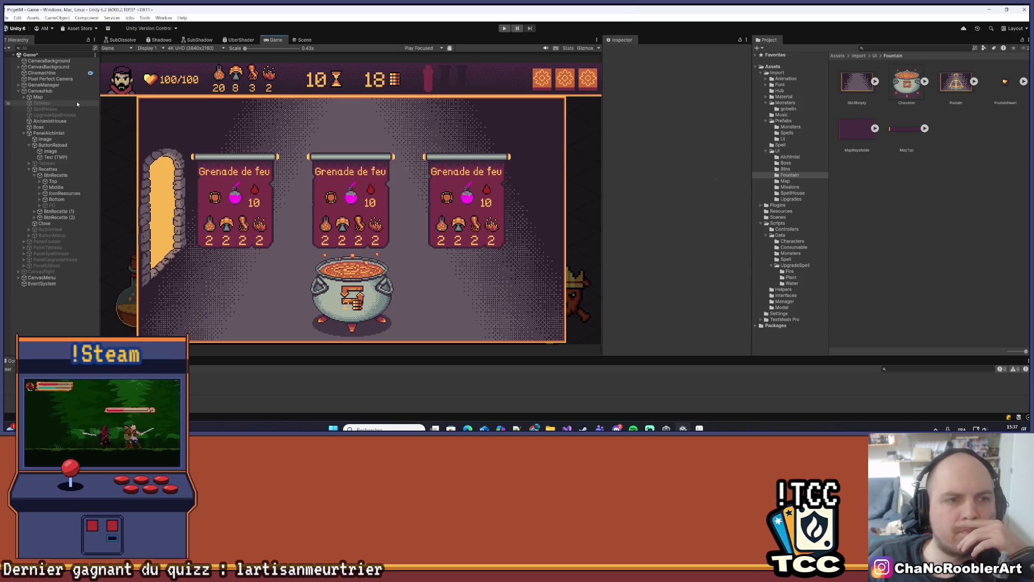
left_click(48, 133)
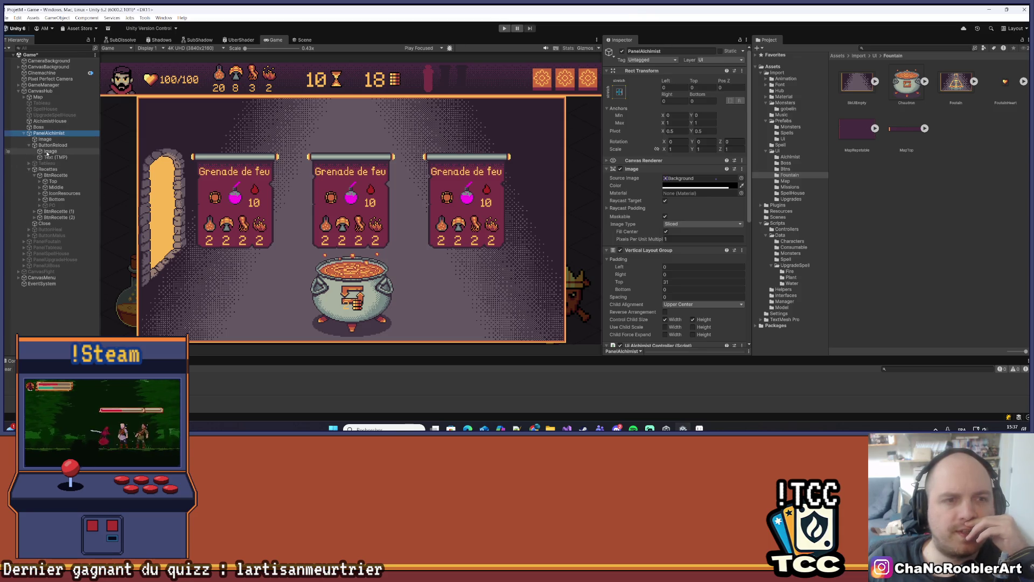
left_click(23, 133)
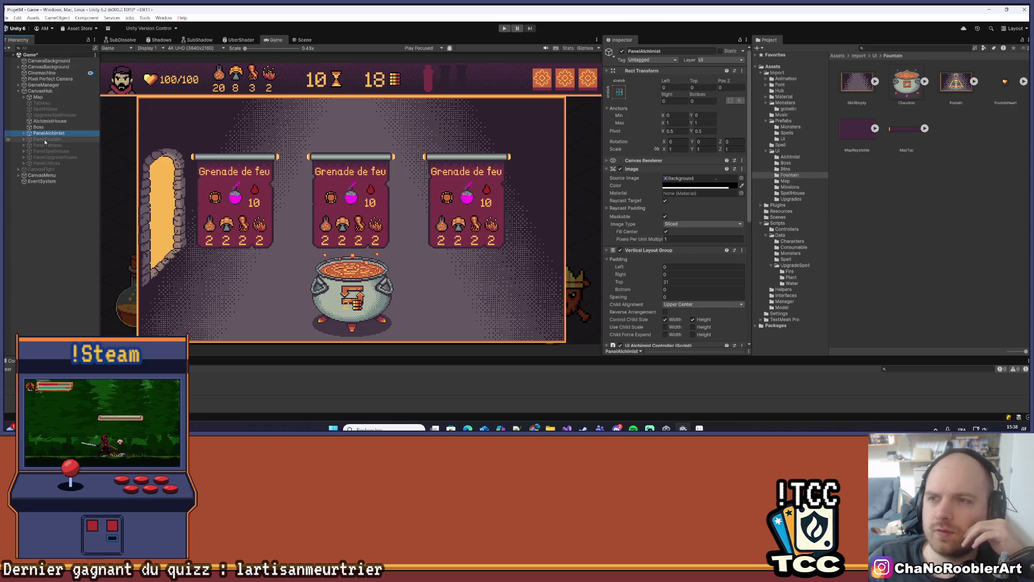
Step: Compare PanelAlchimist with PanelFoutain by turning the alchemist panel off and back on
left_click(45, 140)
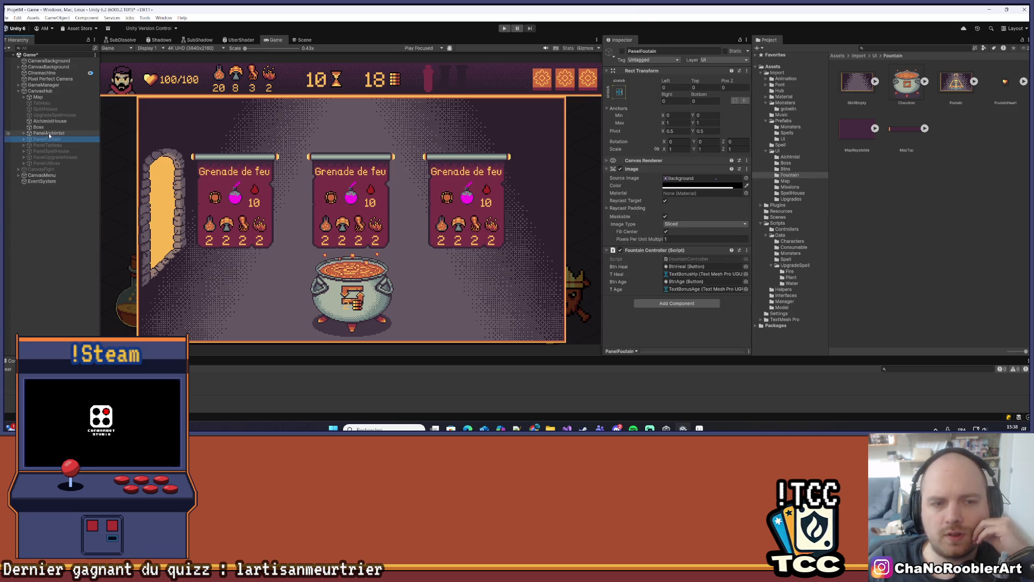
left_click(51, 134)
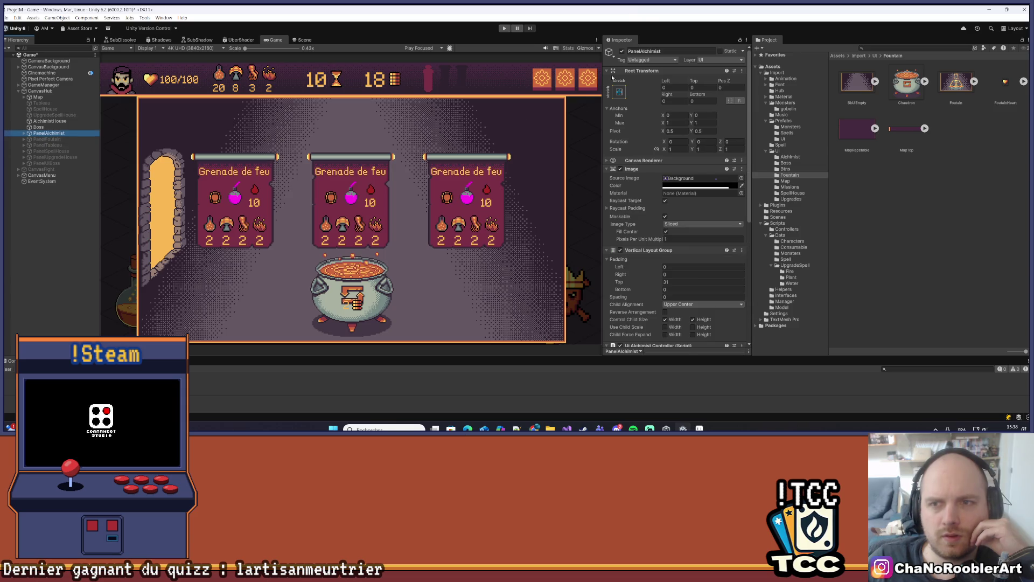
left_click_drag(691, 80, 733, 82)
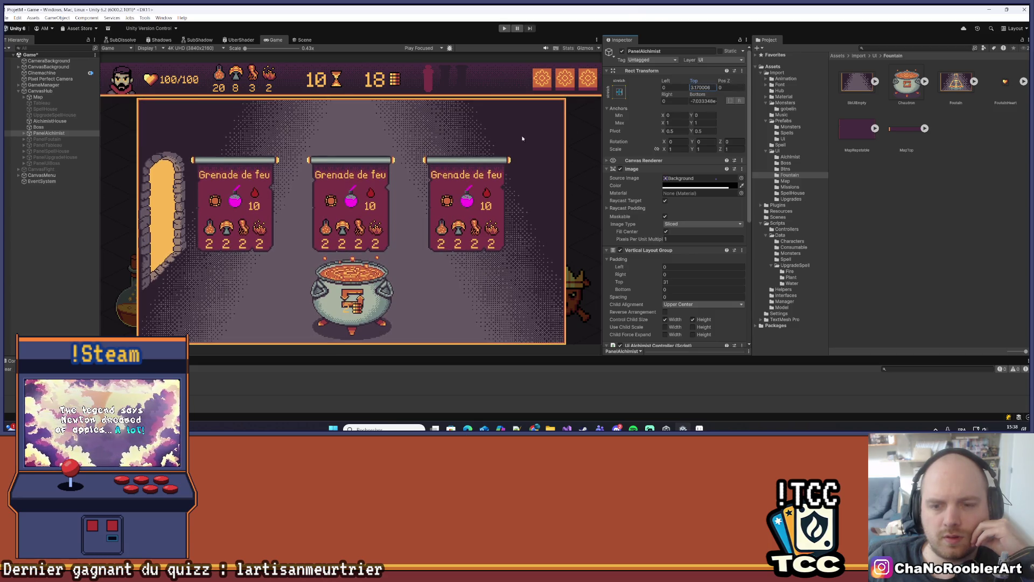
left_click(46, 140)
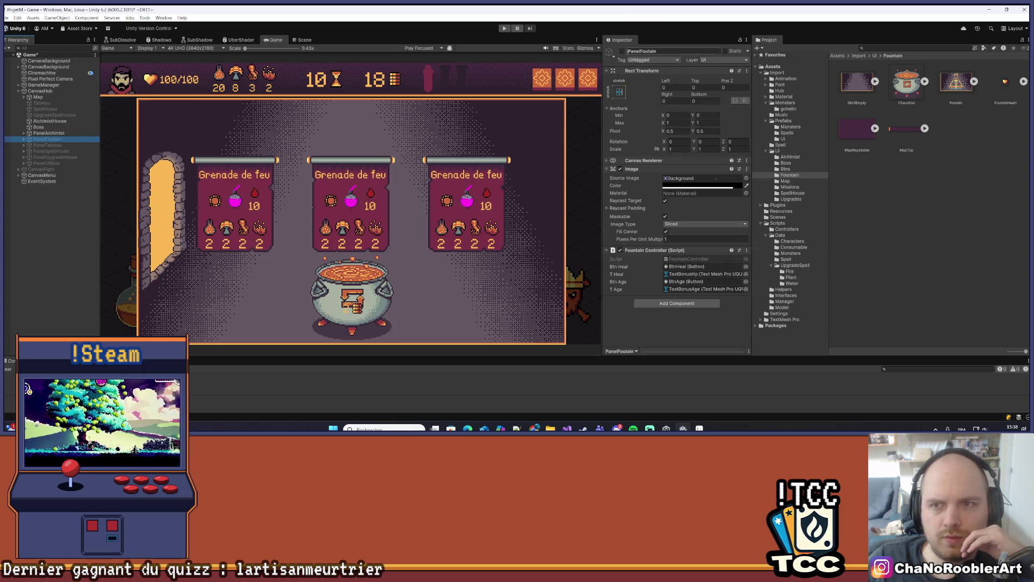
key("alt+shift+a")
key("Up")
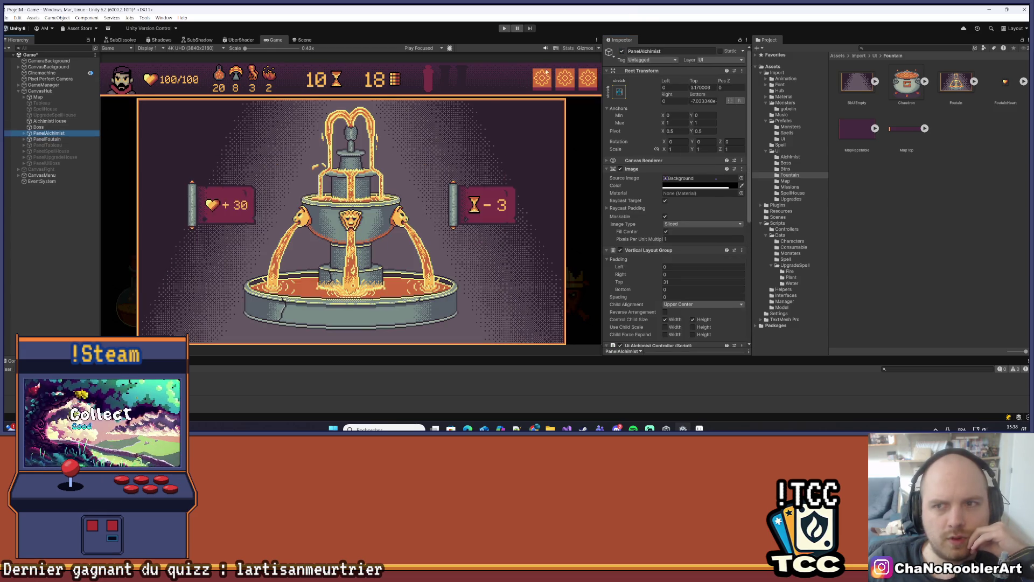
left_click(622, 51)
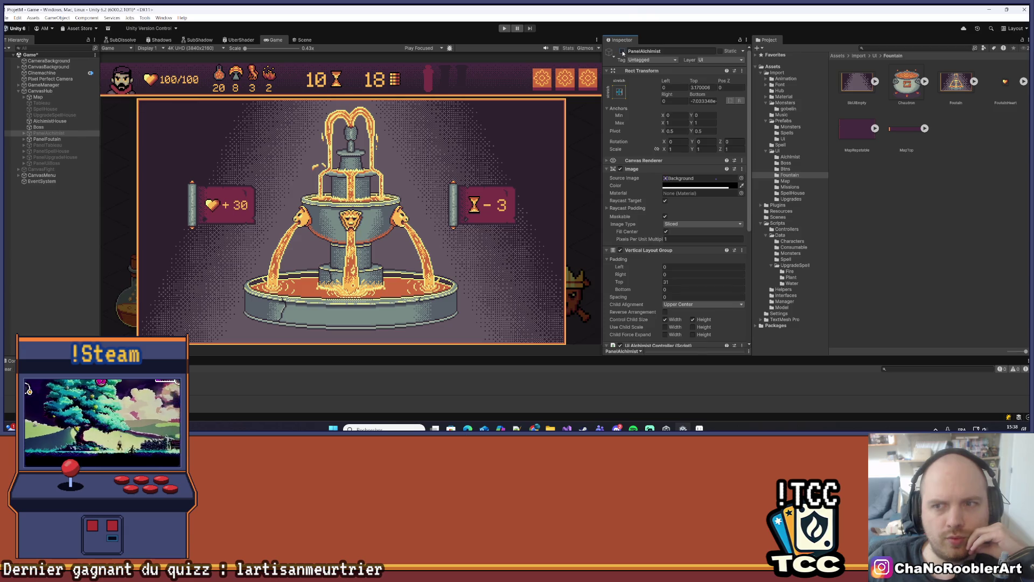
left_click(41, 140)
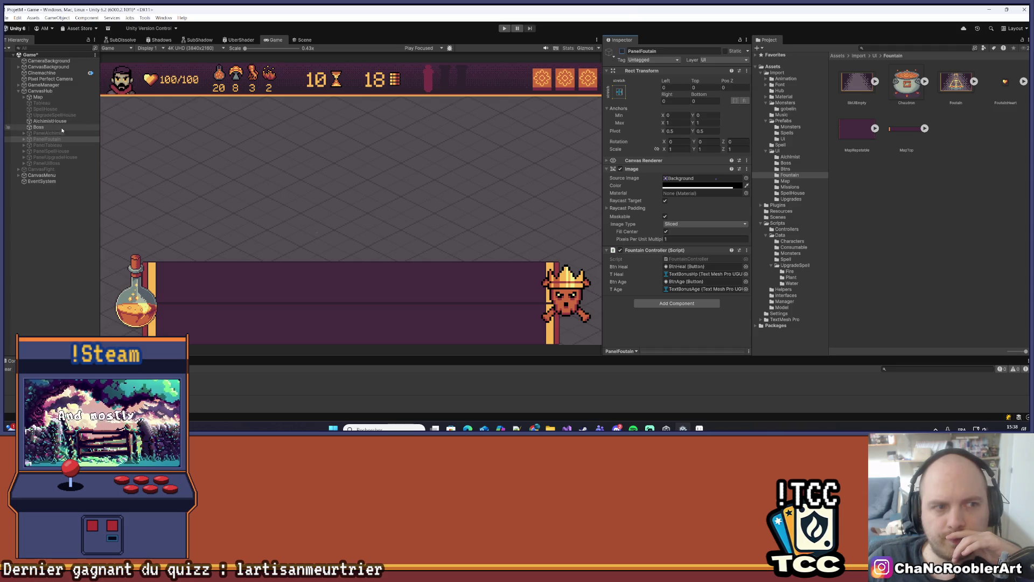
left_click(48, 133)
left_click(622, 51)
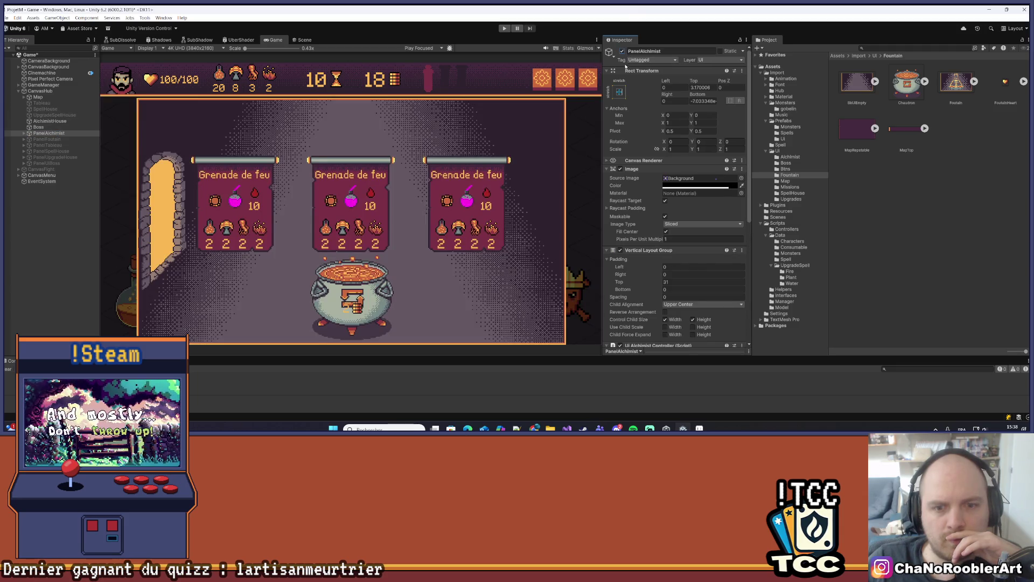
Step: Set PanelAlchimist's Rect Transform Top offset to 3
left_click(711, 90)
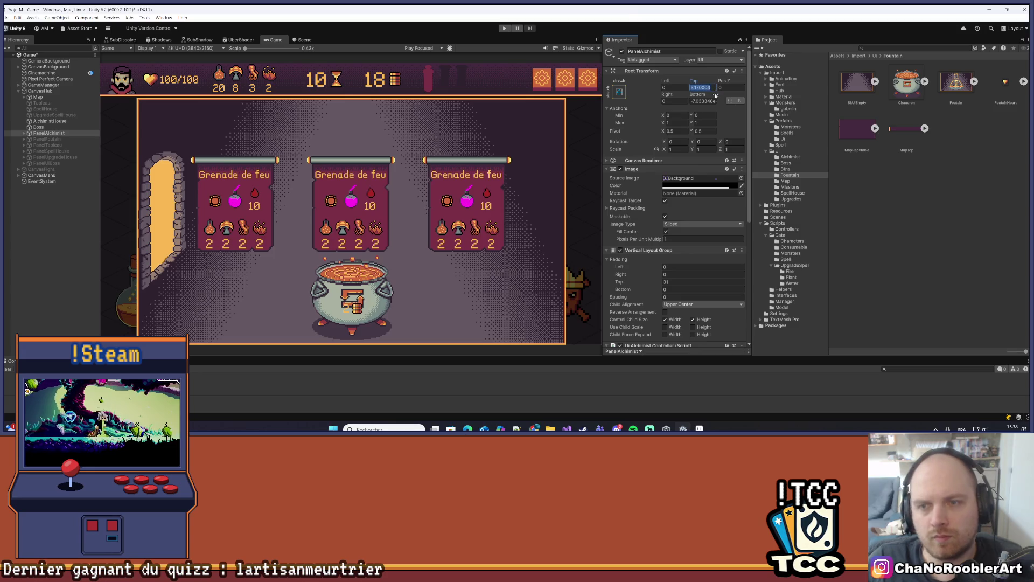
type("3")
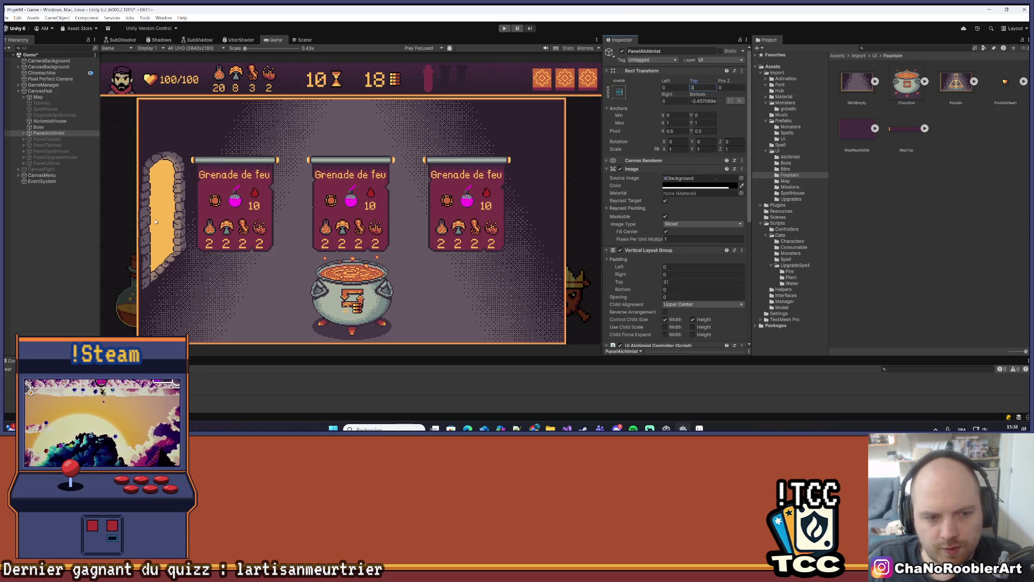
left_click(49, 265)
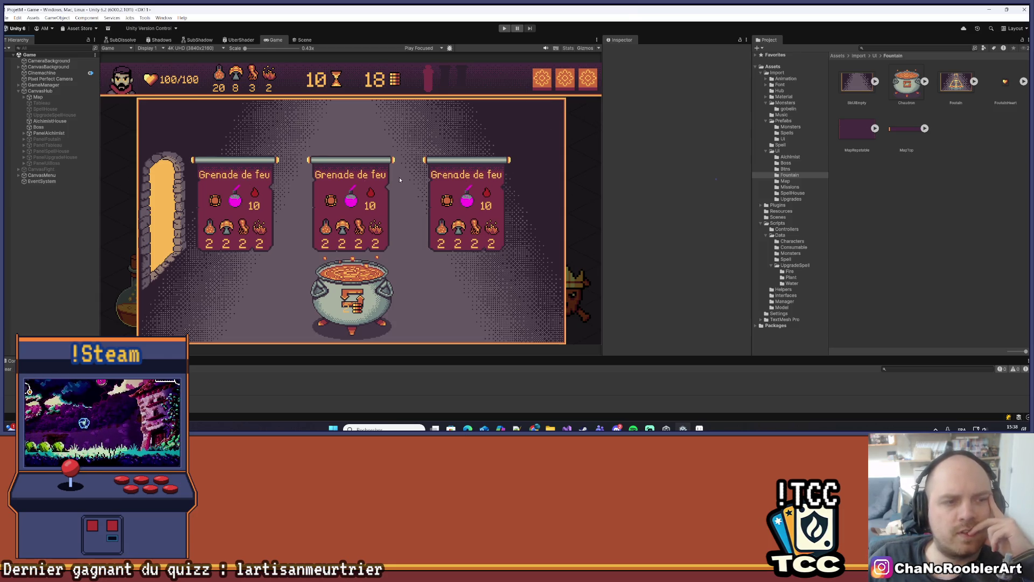
left_click(26, 133)
Step: Expand the alchemist panel and turn the Close door object off and back on to check it
left_click(24, 133)
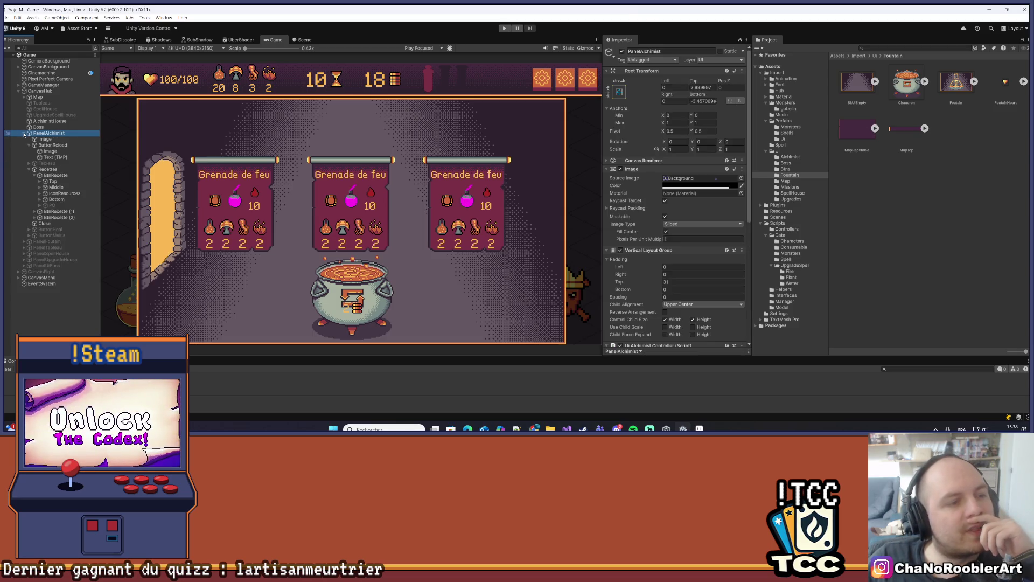
left_click(29, 145)
left_click(24, 133)
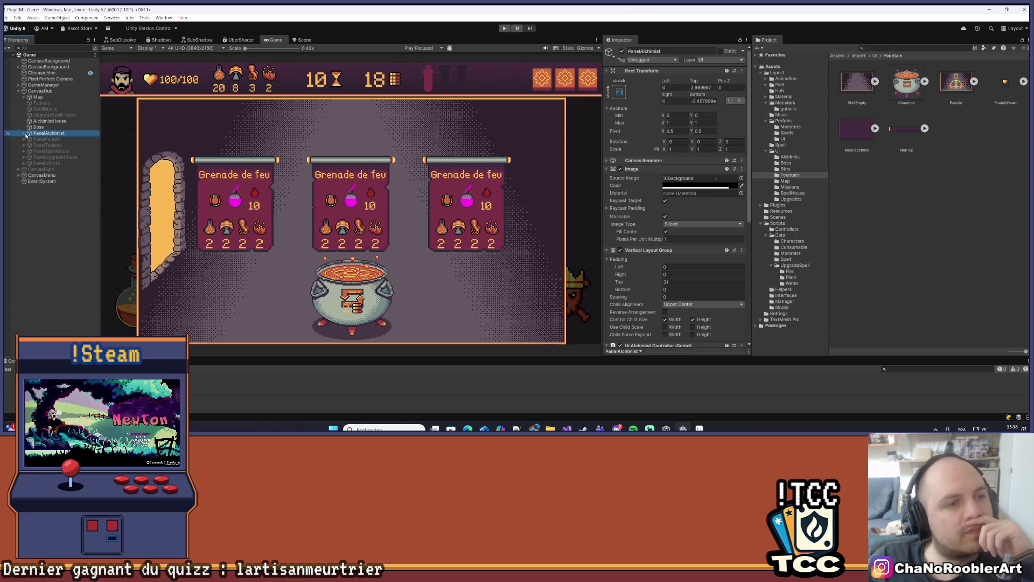
left_click(24, 134)
left_click(29, 158)
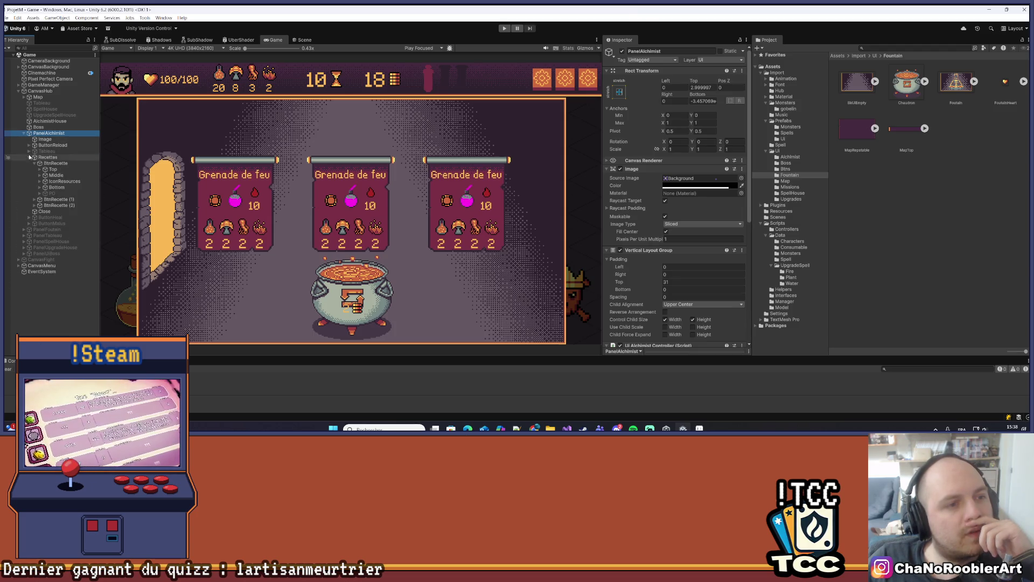
left_click(29, 157)
left_click(44, 163)
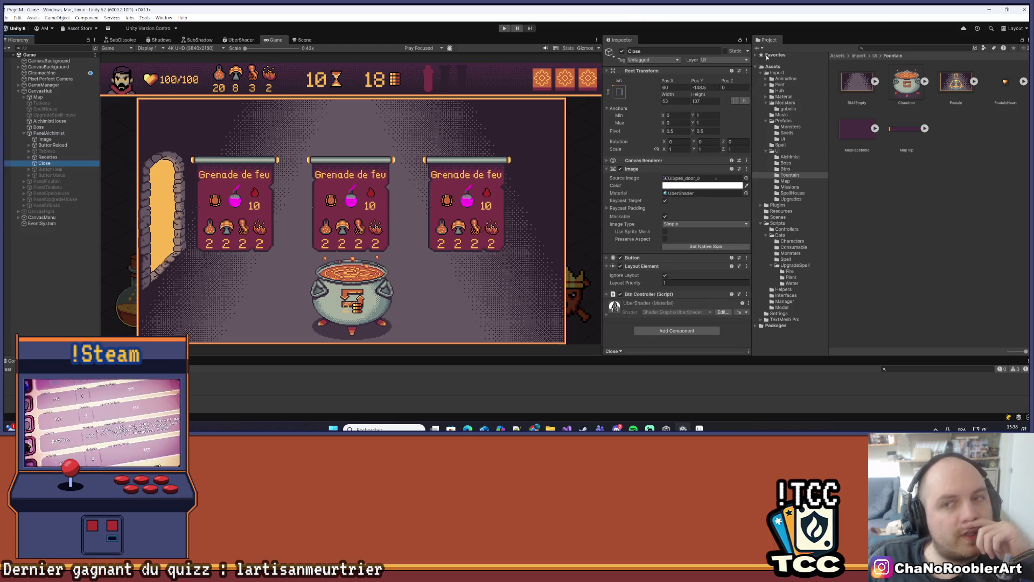
left_click(623, 52)
left_click(623, 52)
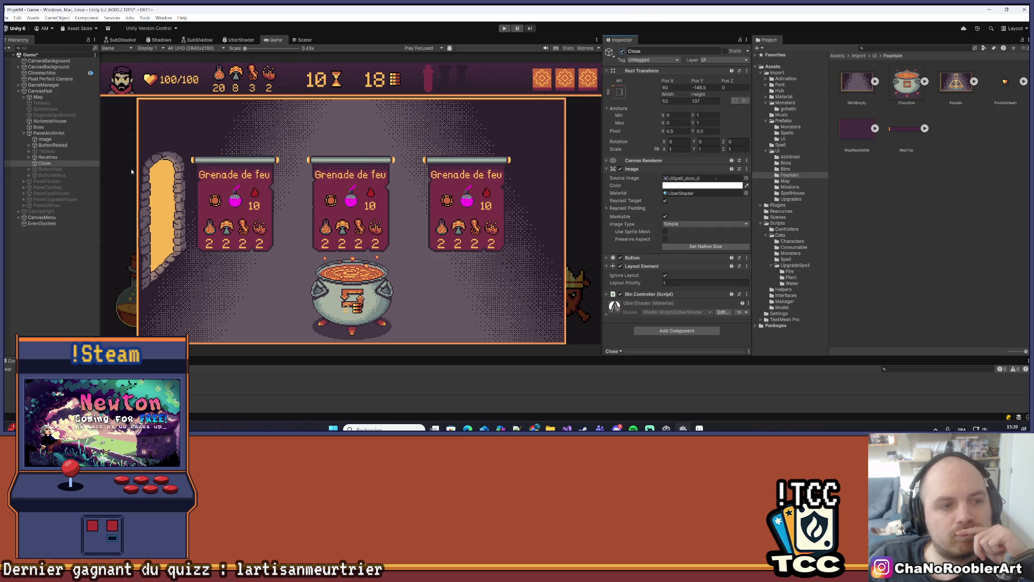
left_click(53, 157)
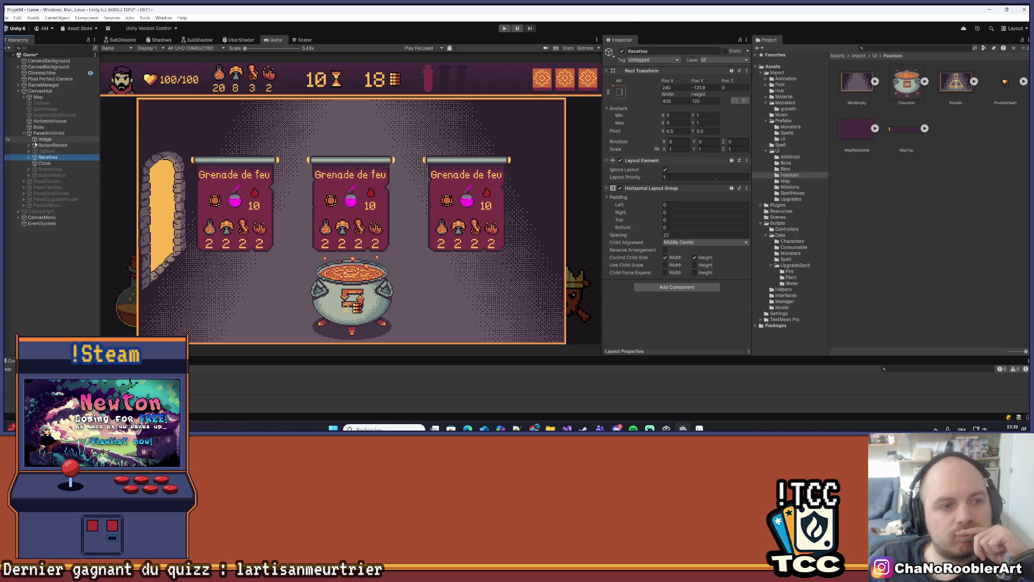
Step: Select the cauldron's Image and Text (TMP) children together and lower their Pos Y to about -21
left_click(29, 145)
left_click(50, 151)
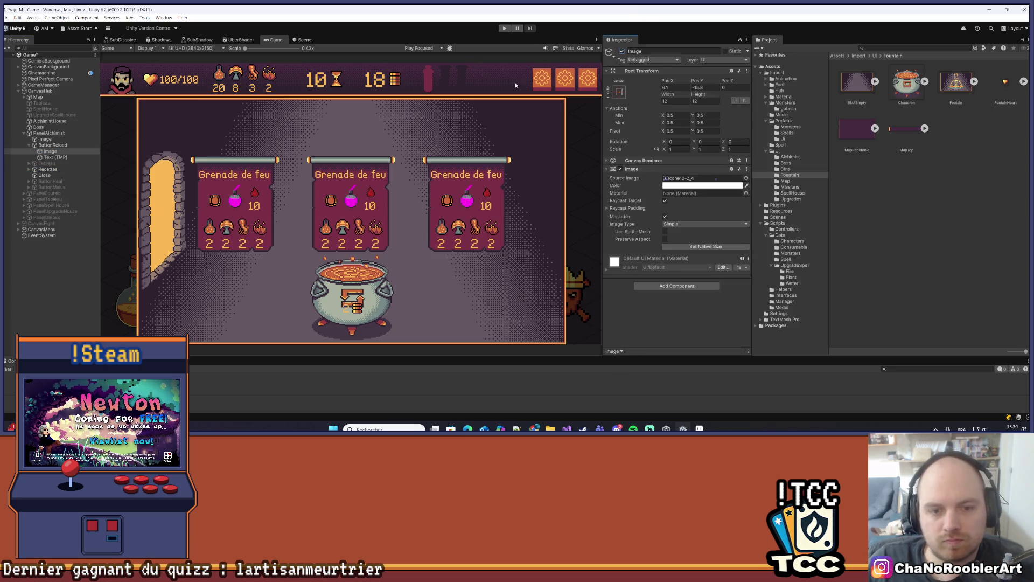
left_click(55, 158, "ctrl")
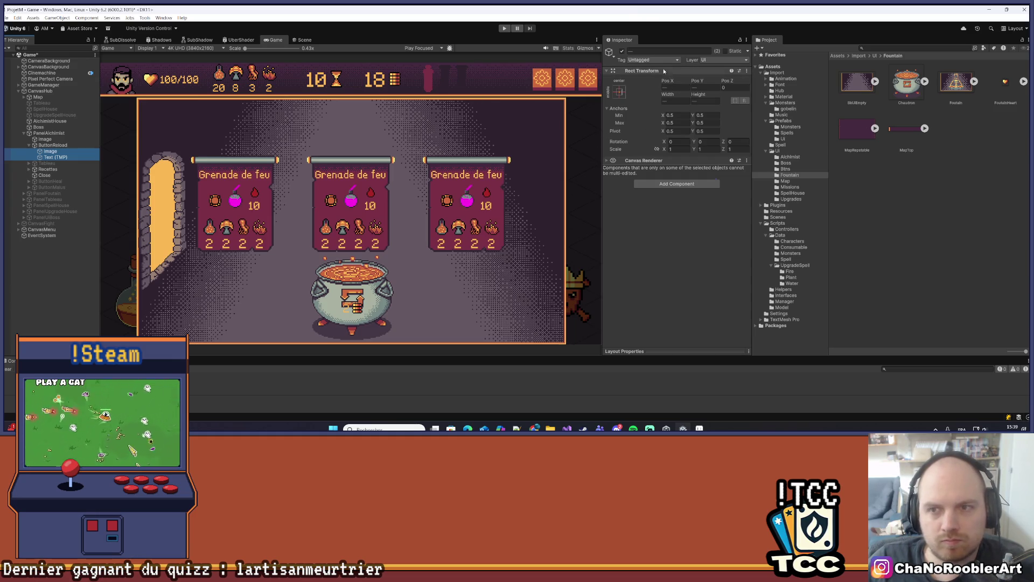
left_click_drag(698, 82, 700, 83)
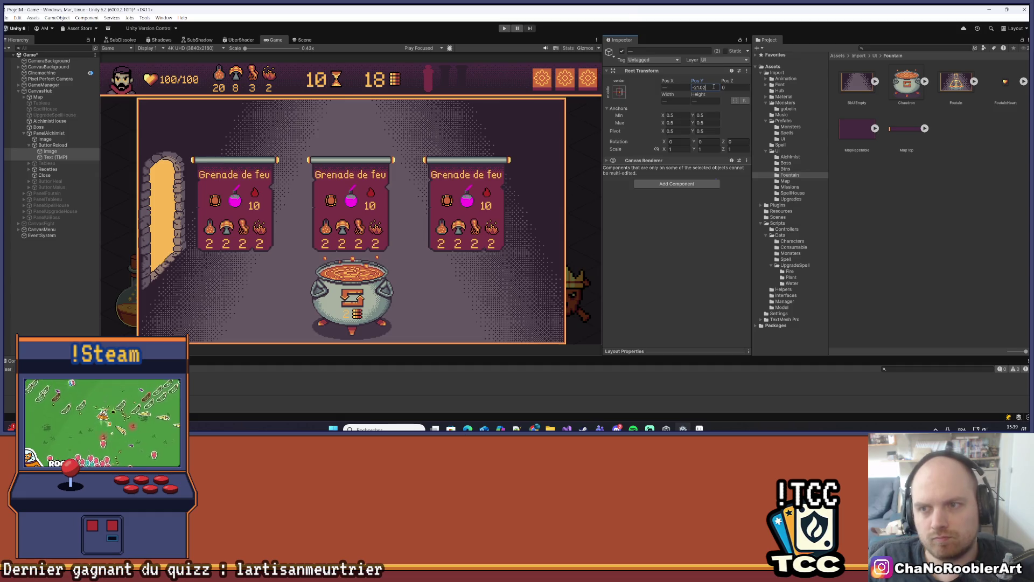
Step: Sample black from the Game view as the Vertex Color of the cauldron's cost text
left_click(62, 311)
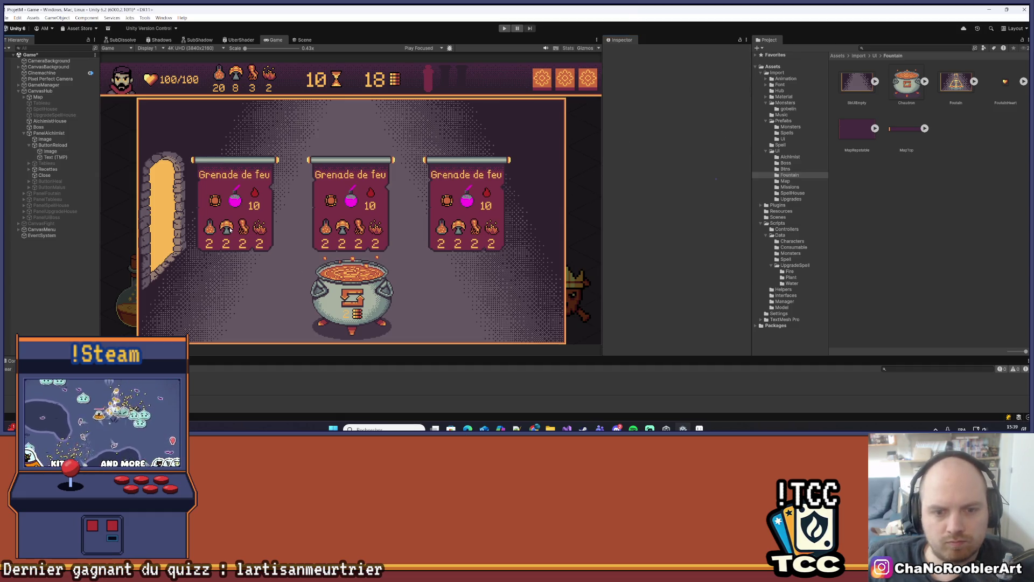
left_click(72, 157)
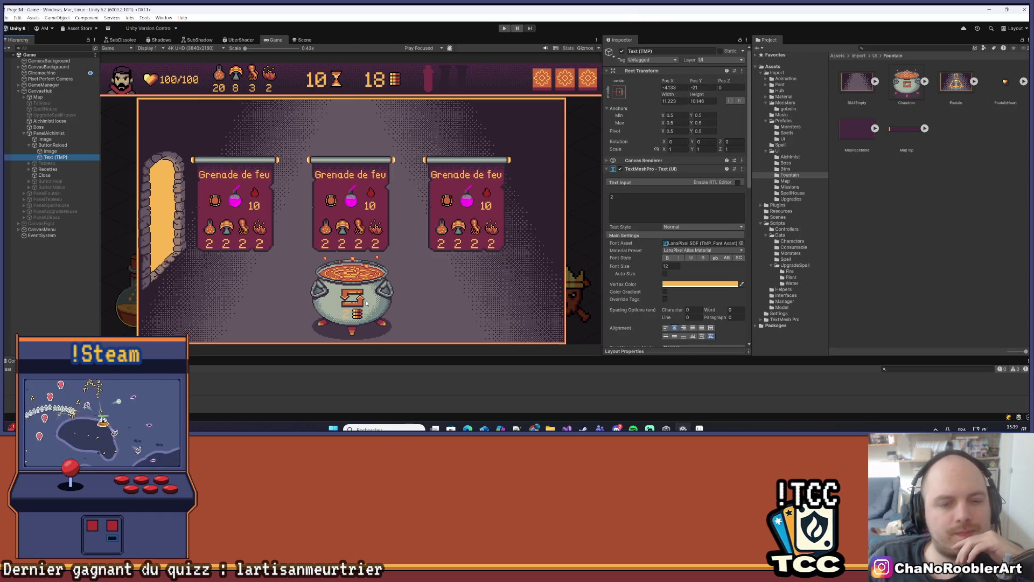
left_click(741, 284)
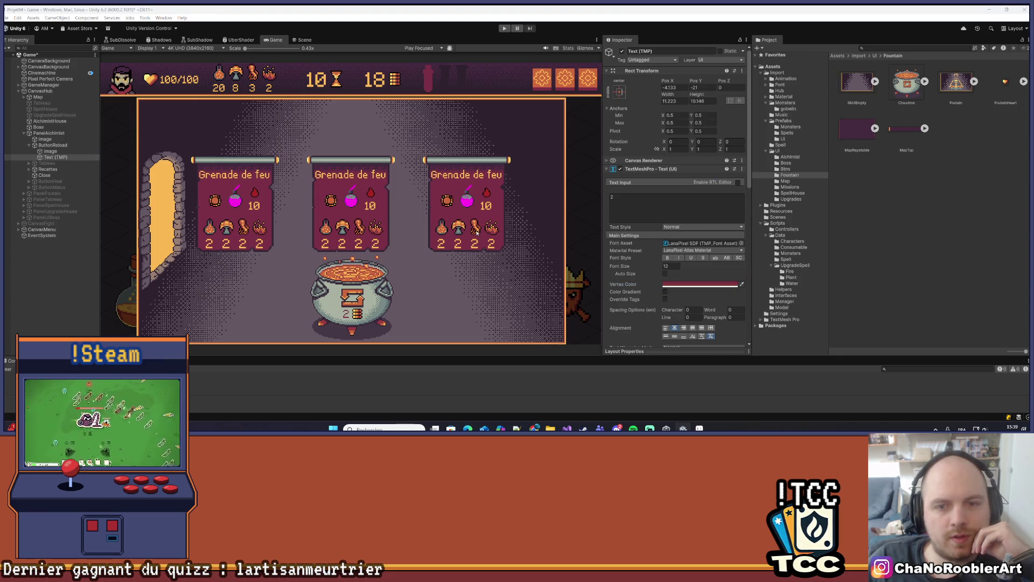
left_click(446, 203)
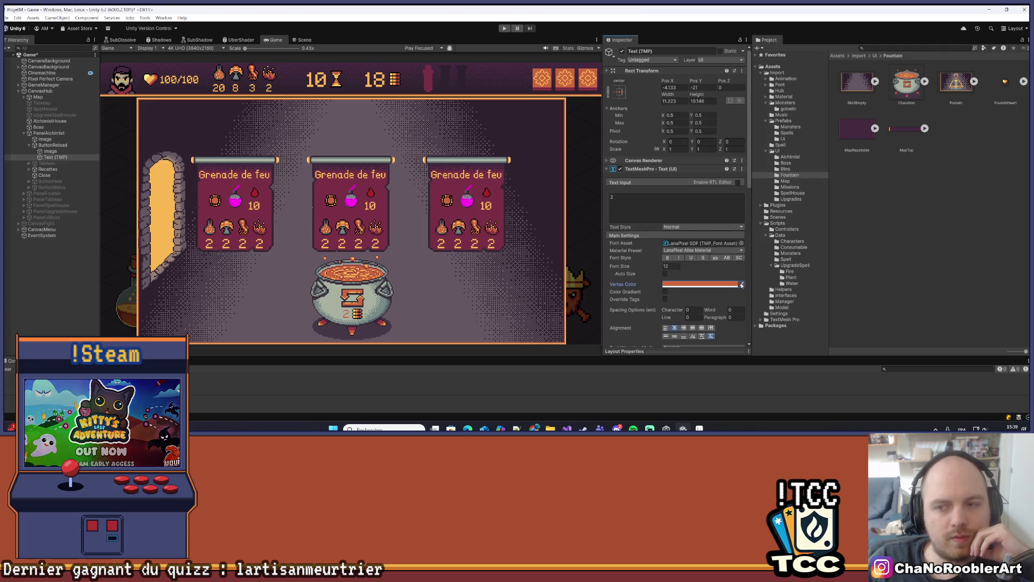
left_click(741, 284)
left_click(478, 225)
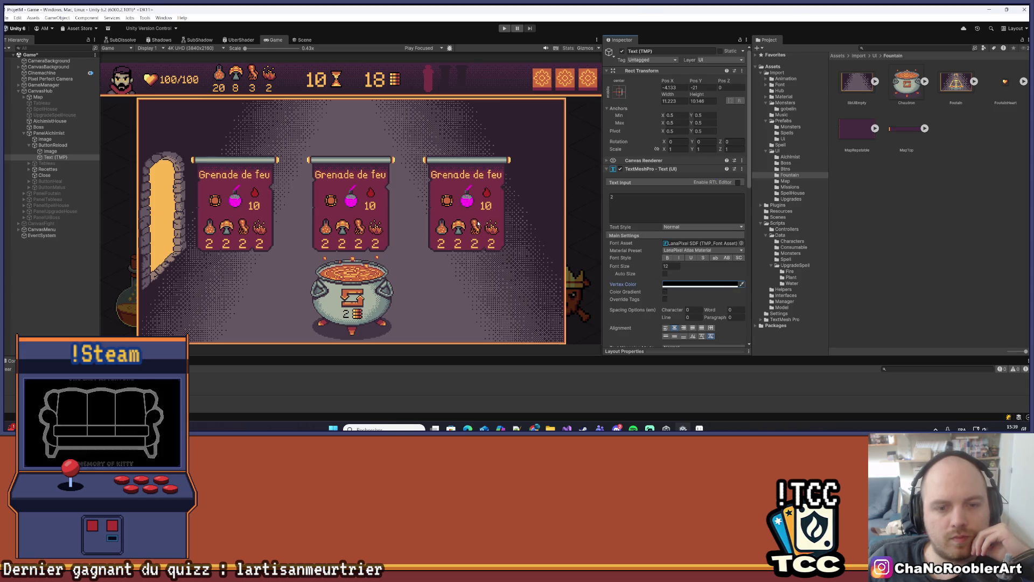
left_click(77, 287)
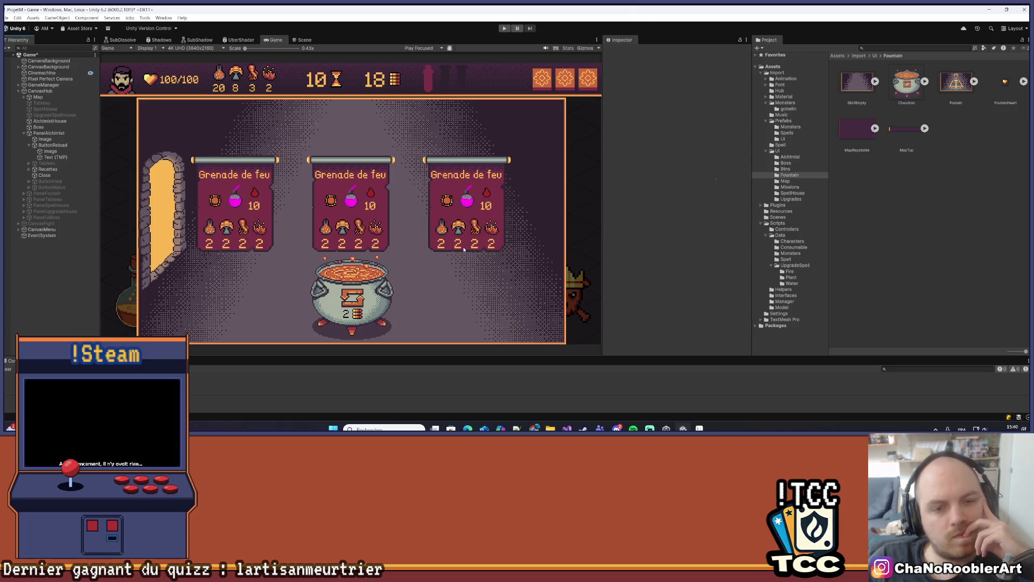
left_click(53, 145)
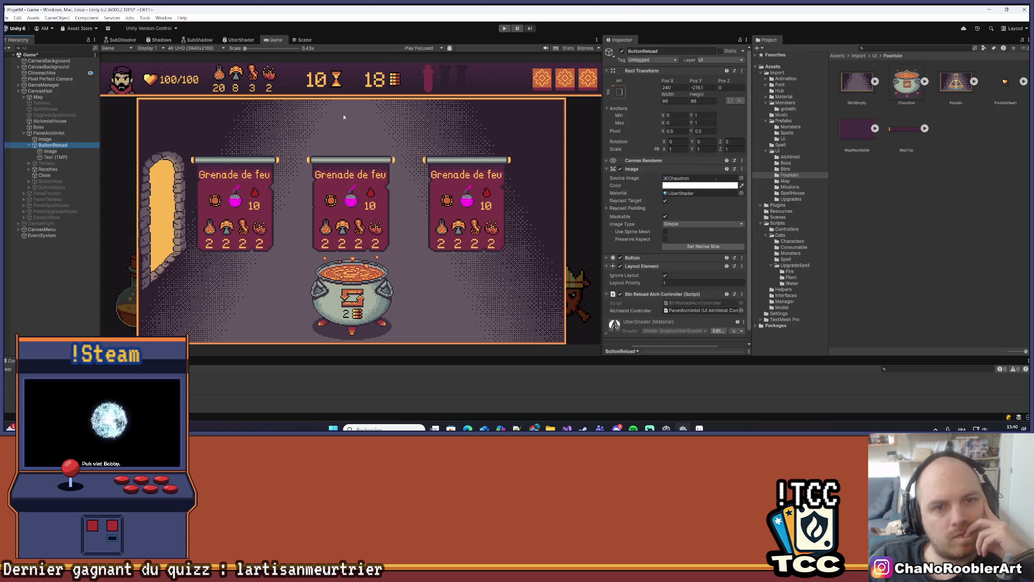
Step: Raise the ButtonReload cauldron and the Recettes card row higher on the panel
left_click_drag(695, 84, 766, 85)
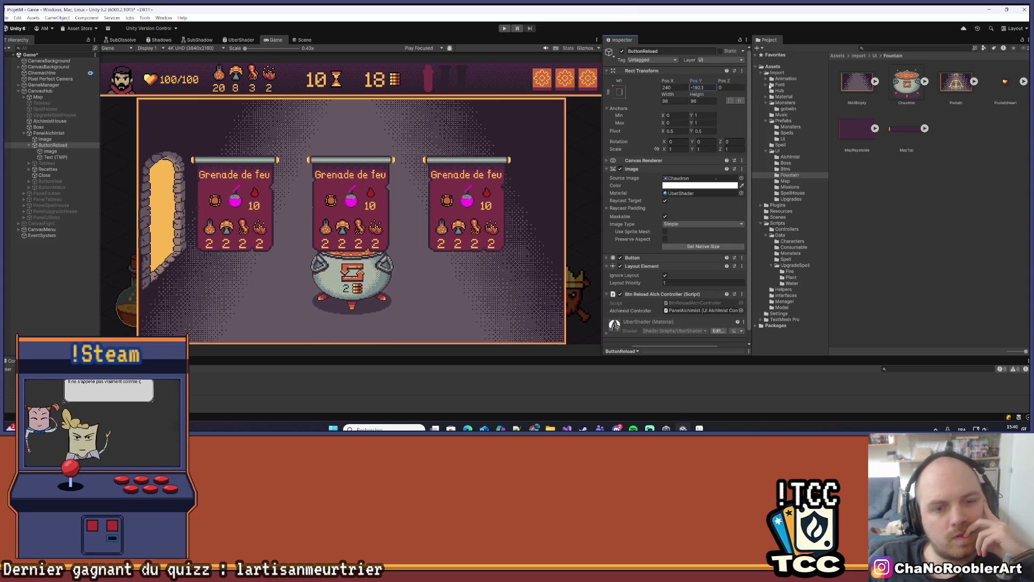
left_click(47, 169)
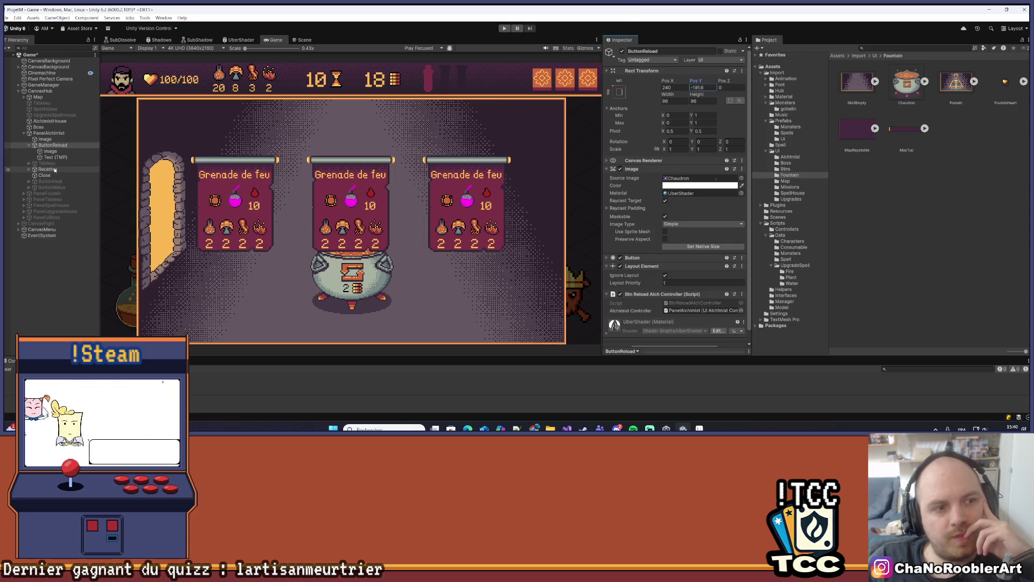
left_click_drag(694, 83, 724, 85)
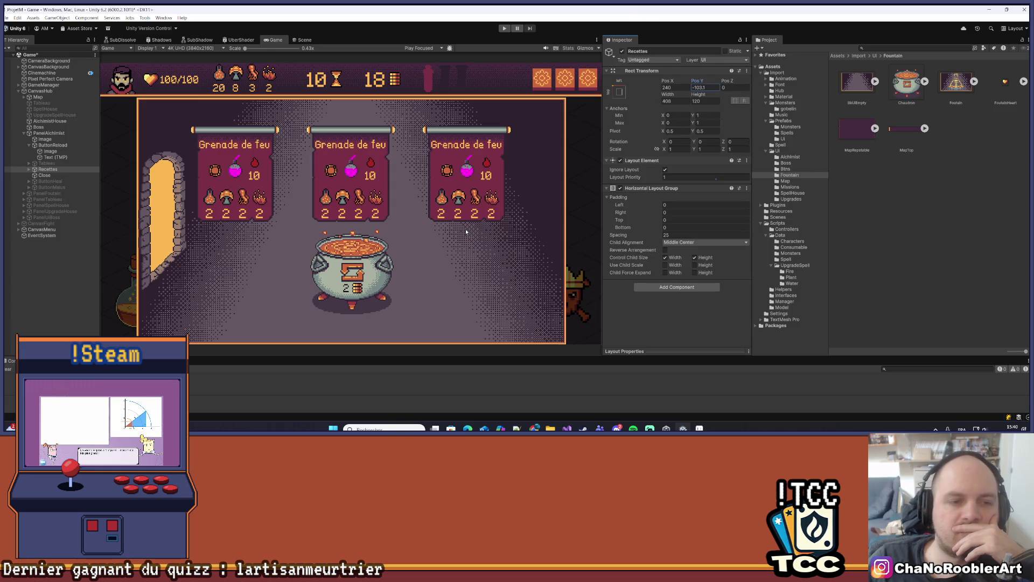
Step: Deactivate the Close door object and save the scene
left_click(54, 175)
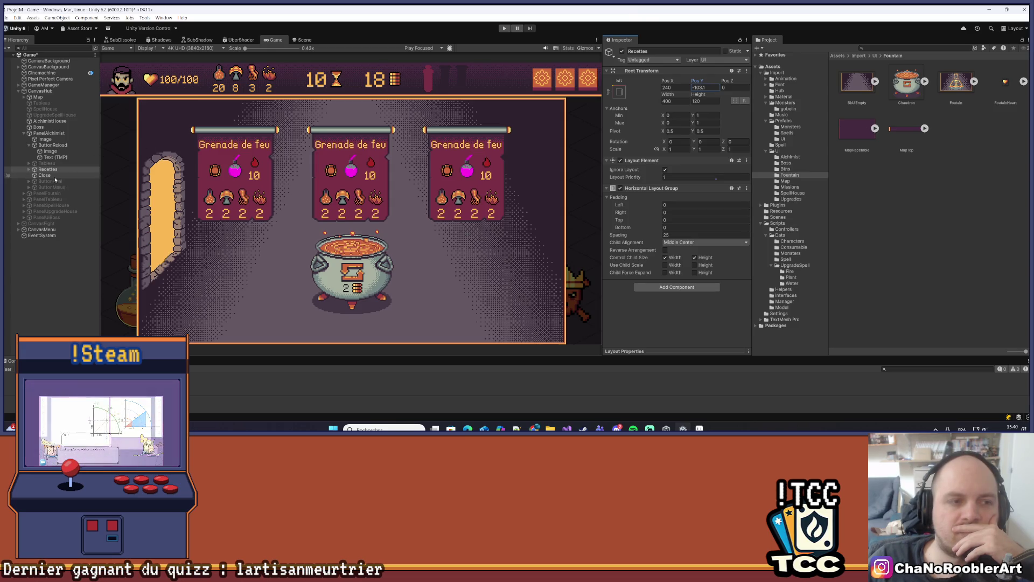
left_click(623, 52)
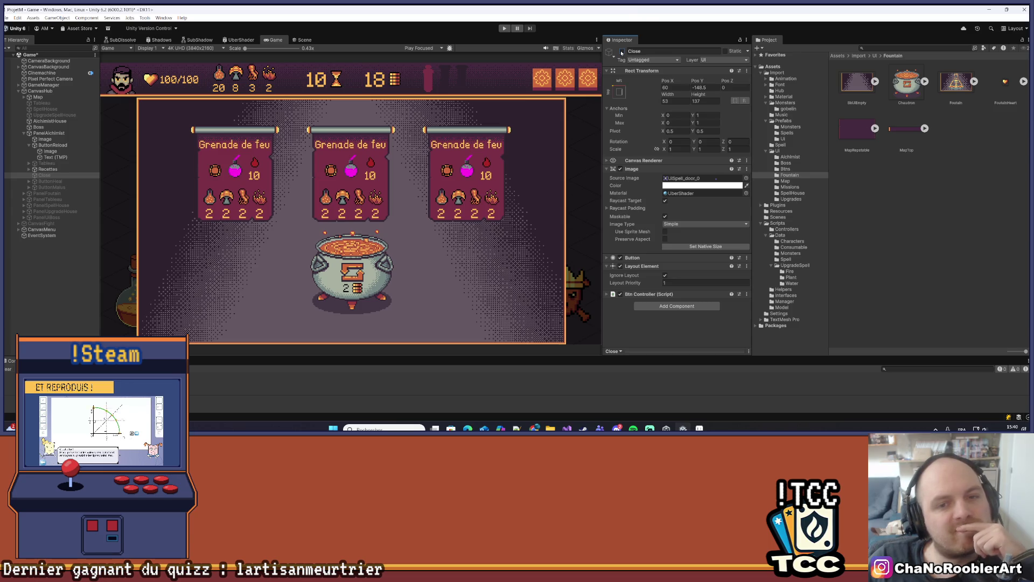
left_click(44, 36)
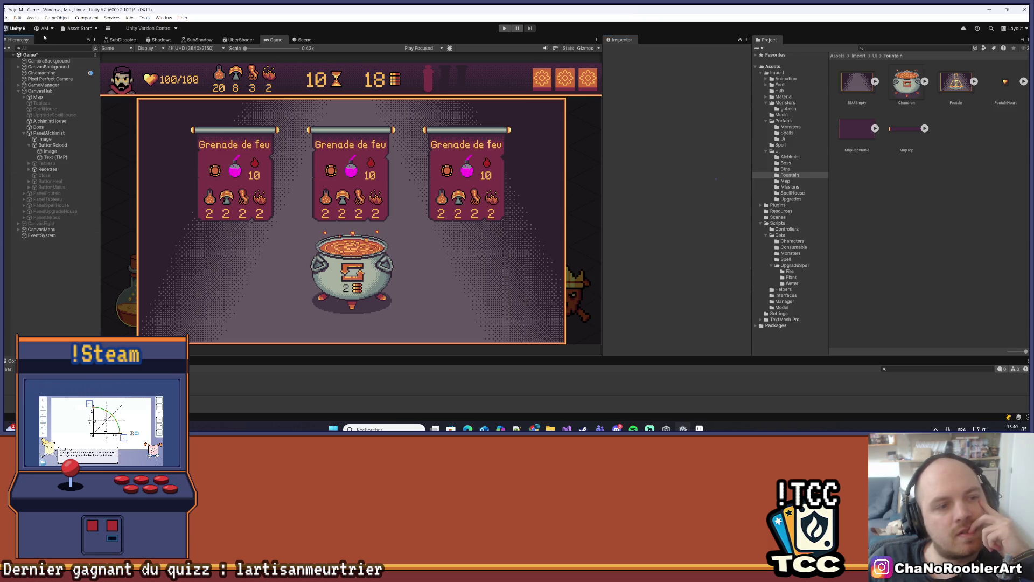
left_click(7, 17)
left_click(19, 54)
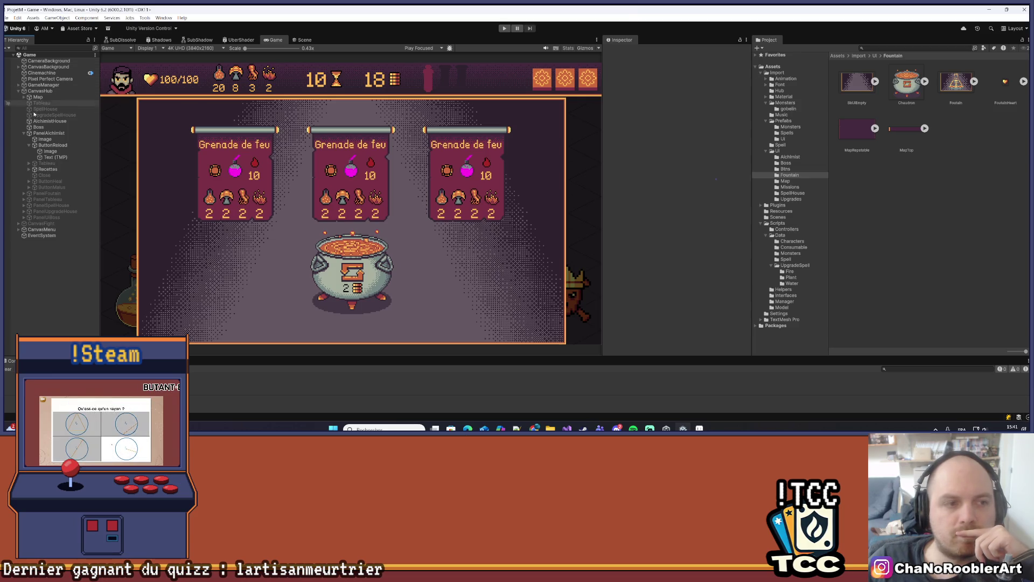
left_click(25, 134)
left_click(48, 133)
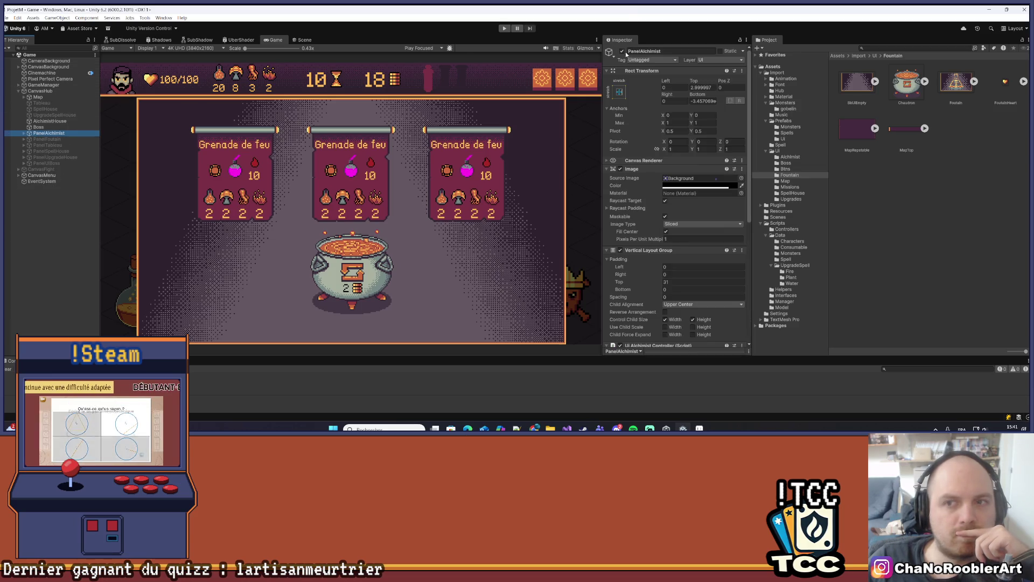
Step: Hide PanelAlchimist and save the scene
left_click(622, 51)
left_click(7, 18)
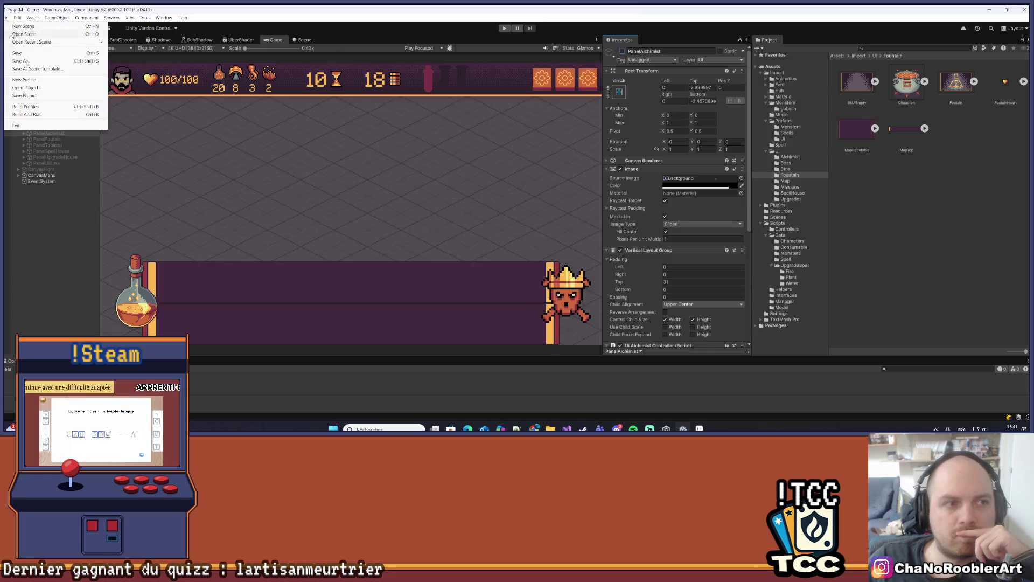
left_click(16, 53)
Step: Playtest: continue the saved game, visit the fountain's hourglass option, then stop play mode
left_click(504, 28)
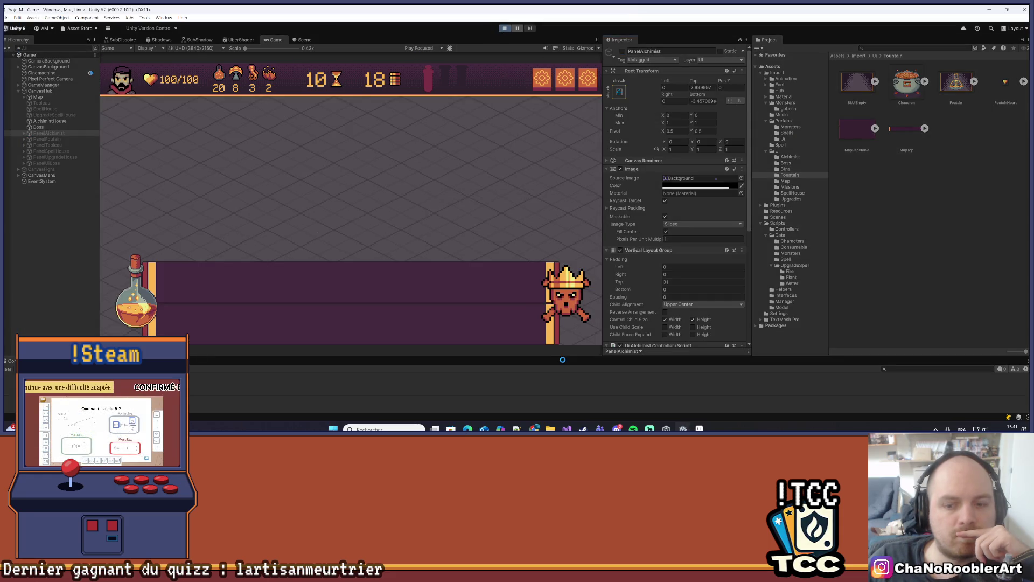
mouse_move(534, 428)
left_click(638, 388)
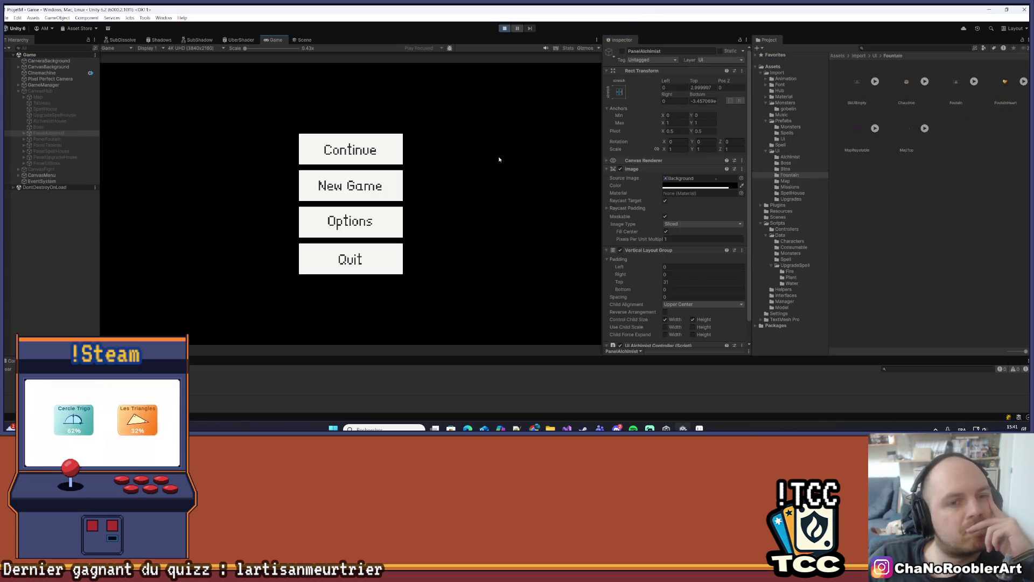
left_click(350, 150)
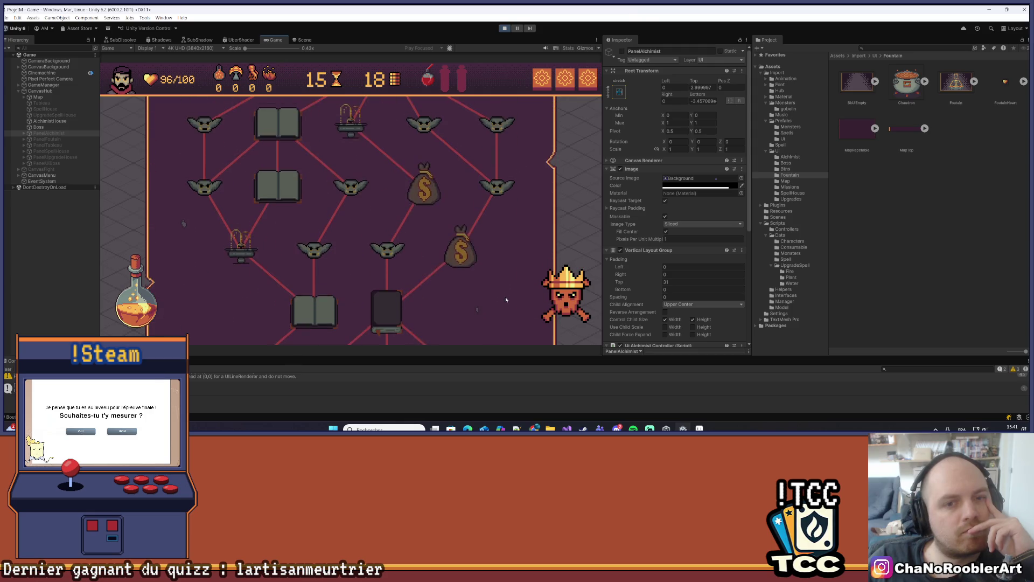
left_click(353, 182)
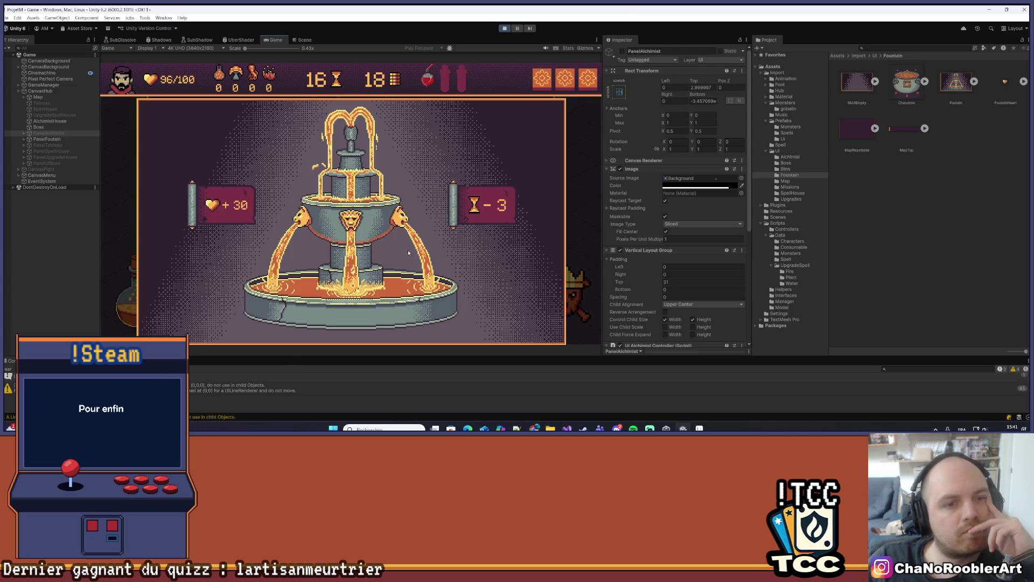
left_click(495, 222)
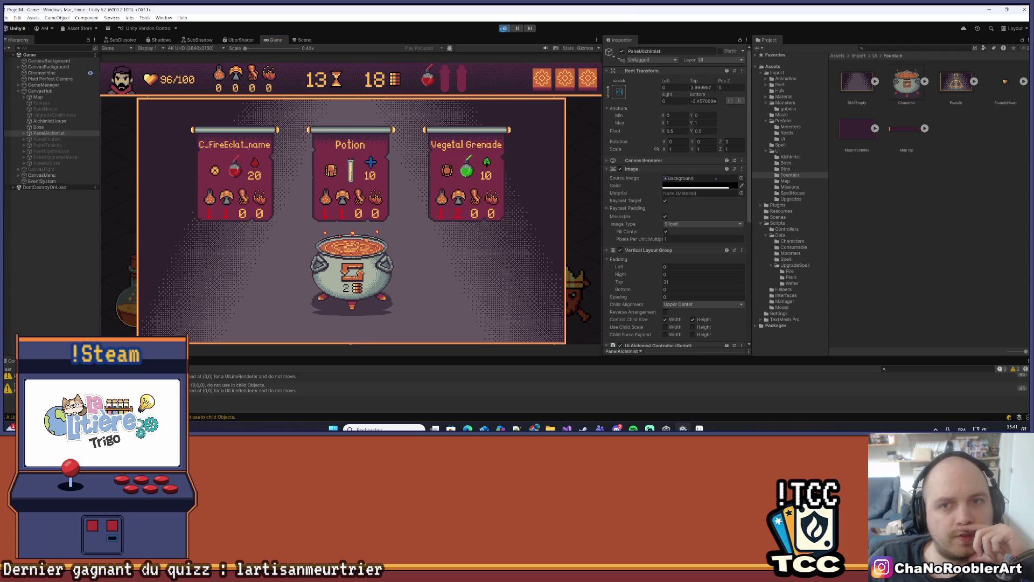
left_click(503, 28)
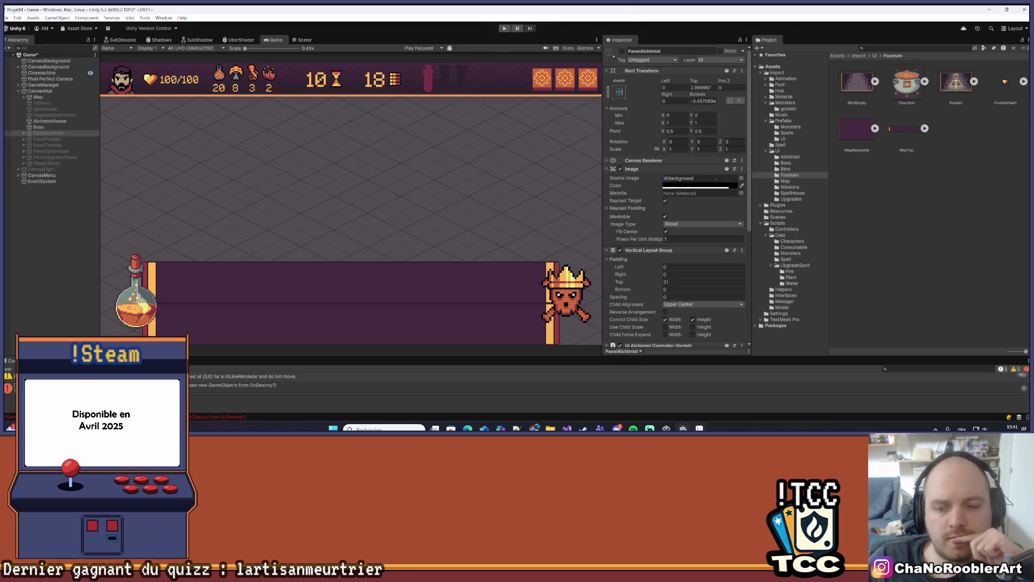
key("alt+Tab")
Step: Hide the Calque 14 shadow layer and recentre the cauldron in view
scroll(510, 260, "up", 1)
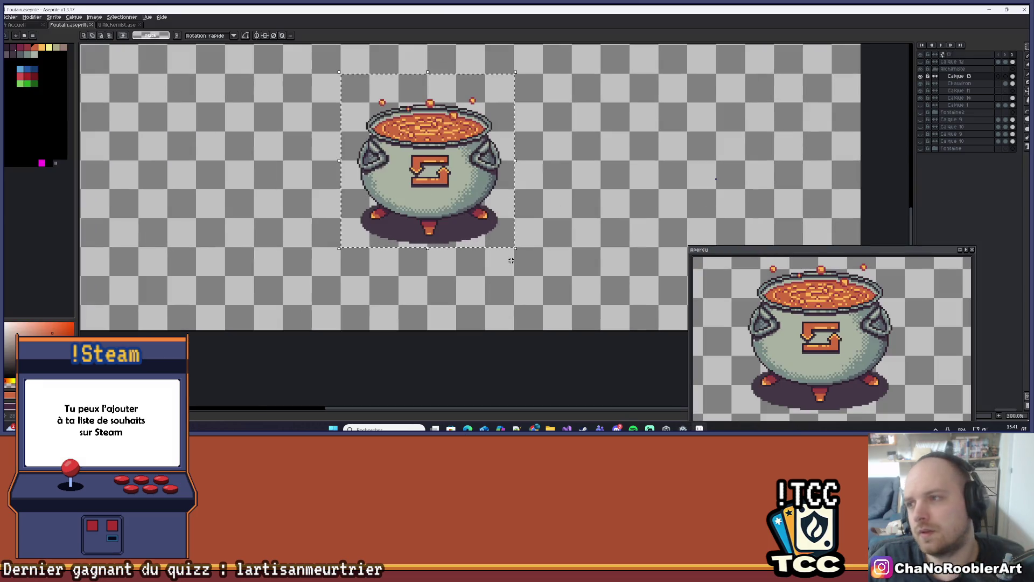
scroll(474, 271, "up", 2)
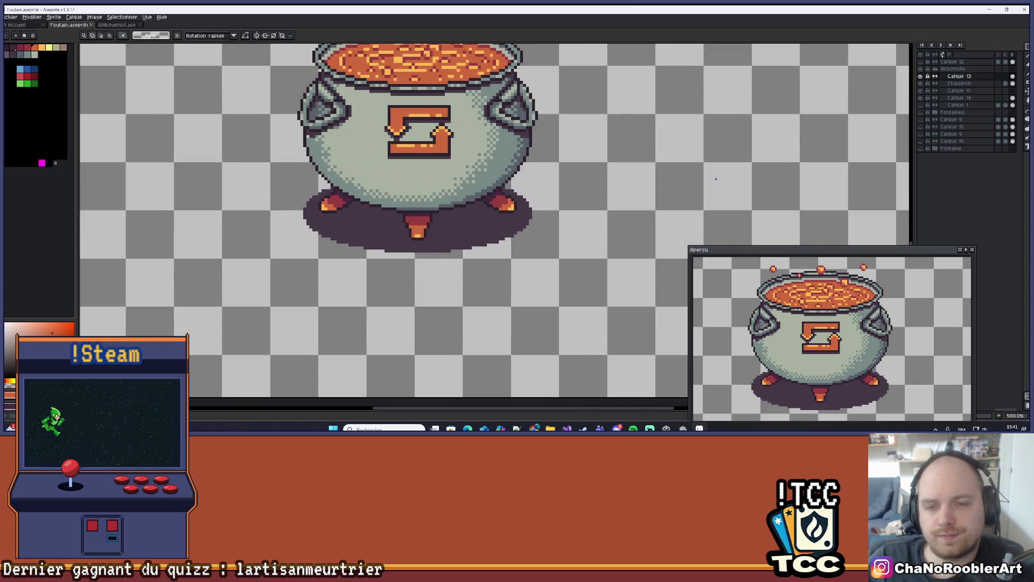
left_click(958, 97)
left_click(921, 97)
left_click(920, 97)
key("b")
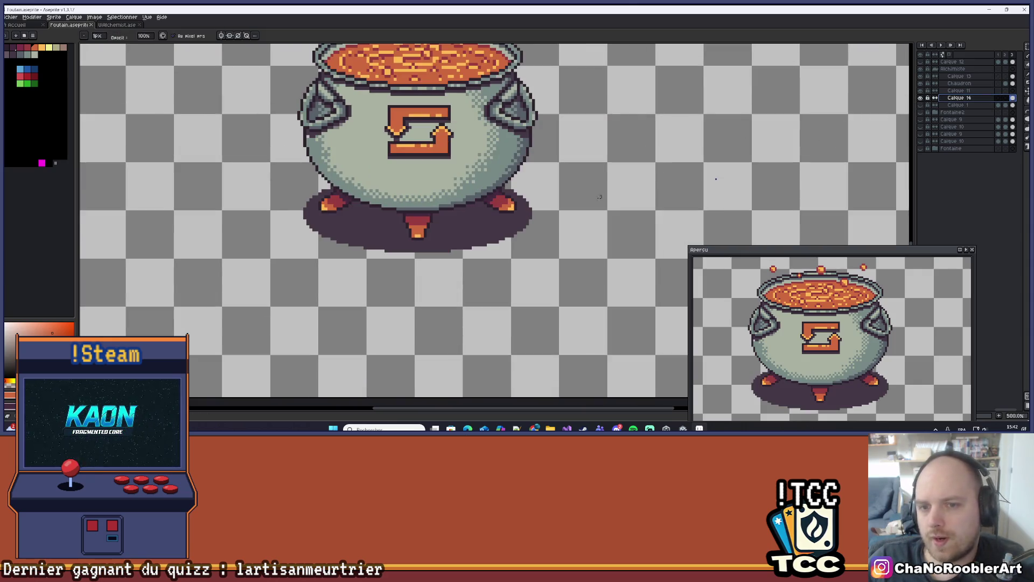
left_click(920, 98)
scroll(518, 243, "down", 2)
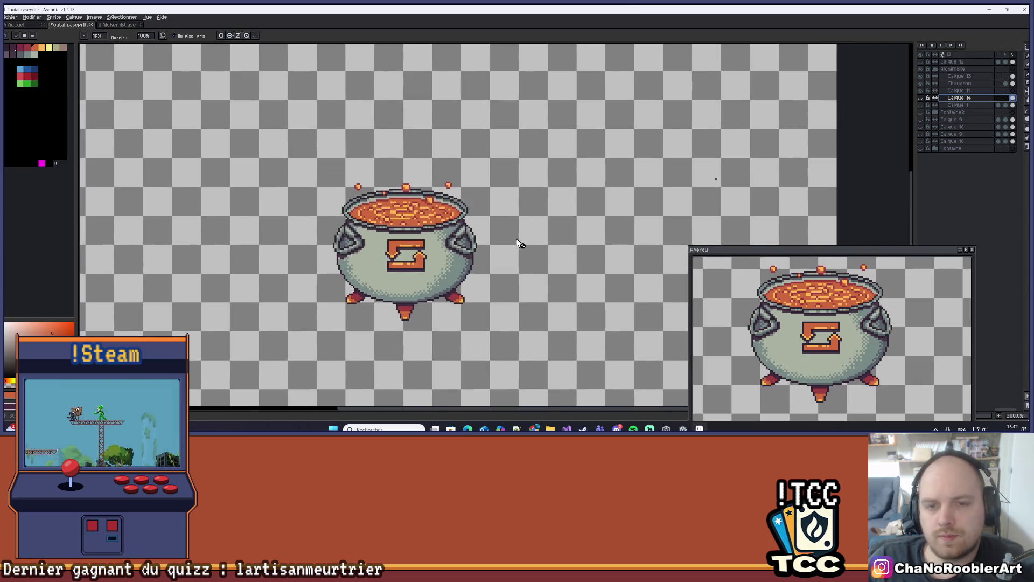
scroll(597, 177, "up", 1)
key("v")
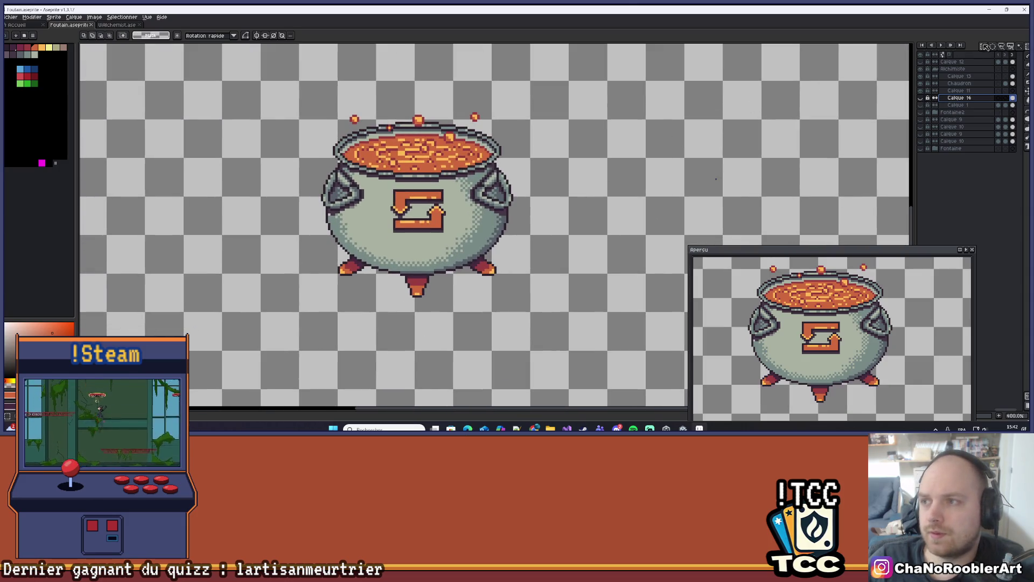
mouse_move(306, 94)
left_mouse_down()
mouse_move(288, 103)
mouse_move(512, 321)
left_mouse_up()
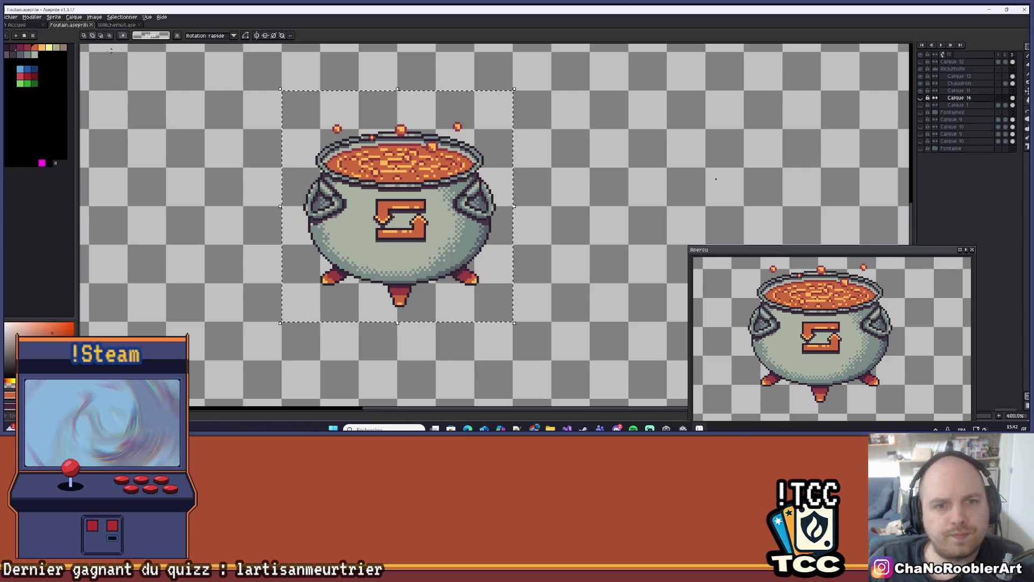
Step: Export the cauldron as Chaudron.png, overwriting the existing file
left_click(11, 17)
mouse_move(33, 96)
left_click(124, 96)
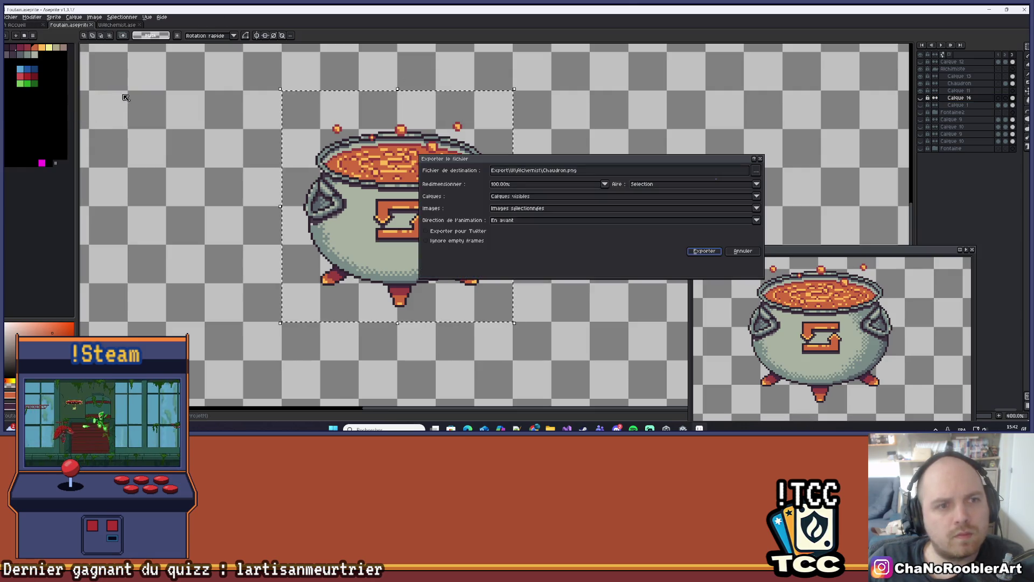
left_click(703, 251)
key("Return")
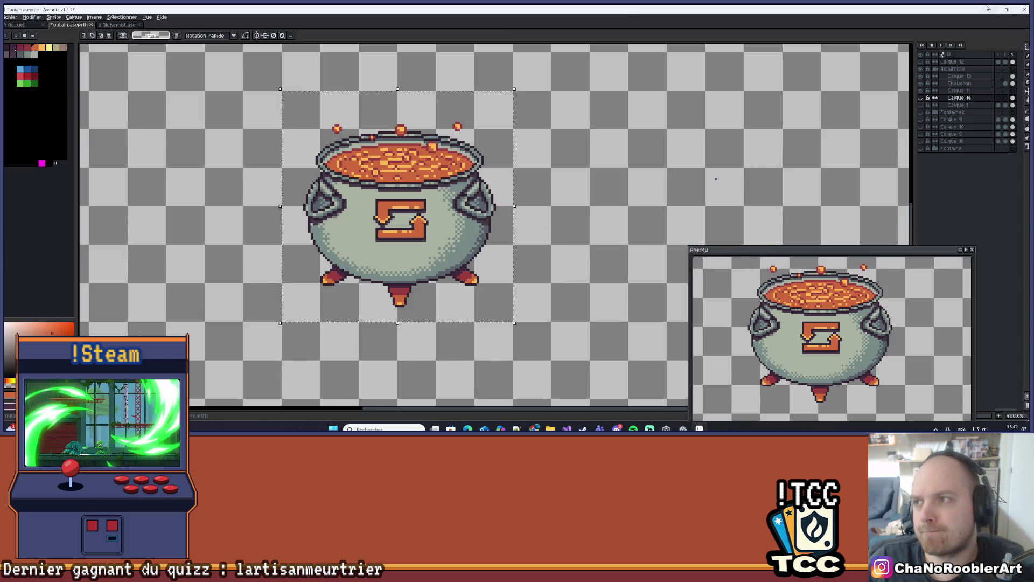
Step: Delete the old Chaudron asset in Unity so the shadowless export gets re-imported
key("alt+Tab")
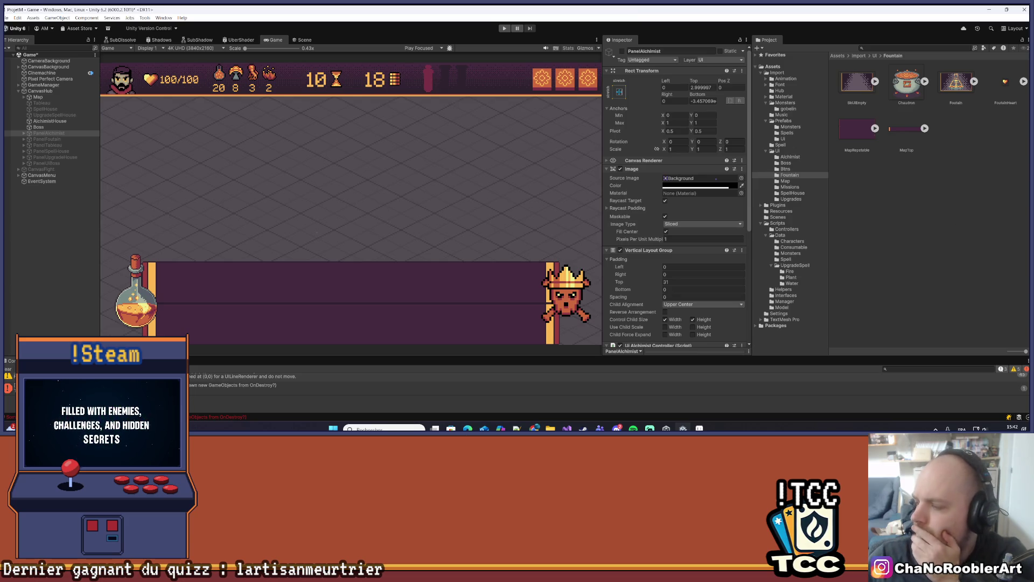
key("super+e")
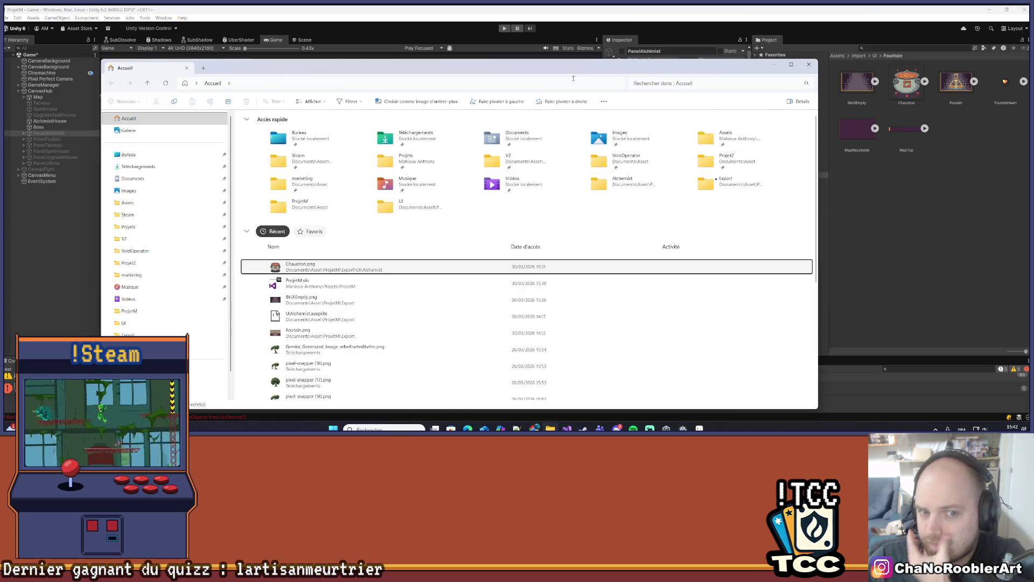
mouse_move(535, 71)
left_mouse_down()
mouse_move(916, 139)
mouse_move(1033, 140)
left_mouse_up()
left_click(904, 84)
key("Delete")
left_click(520, 229)
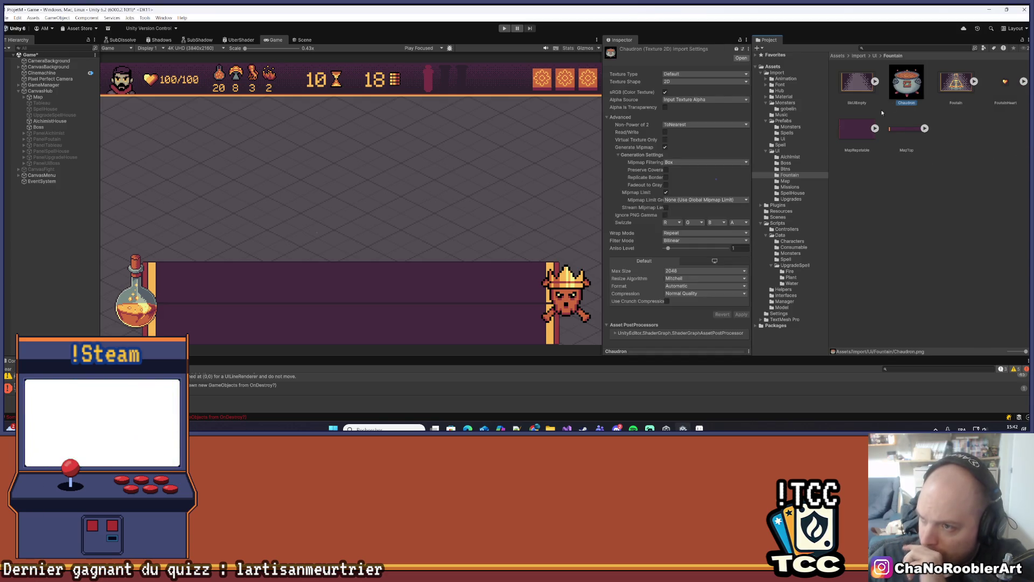
left_click(678, 74)
Step: Make Chaudron a Single-mode 2D sprite at 16 pixels per unit with Point filtering
left_click(678, 100)
left_click(678, 92)
left_click(680, 100)
left_click(679, 99)
type("16")
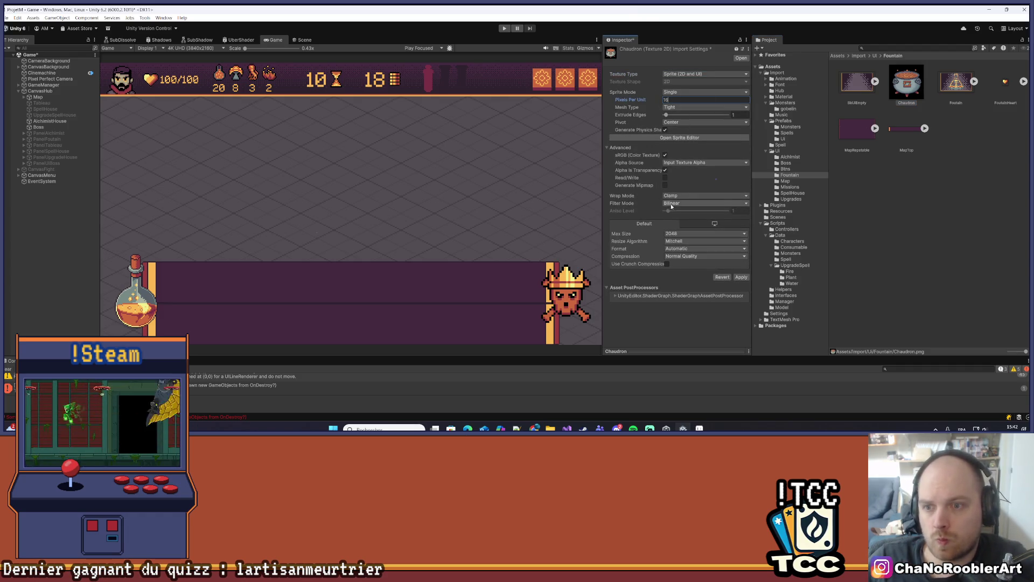
left_click(673, 203)
left_click(677, 211)
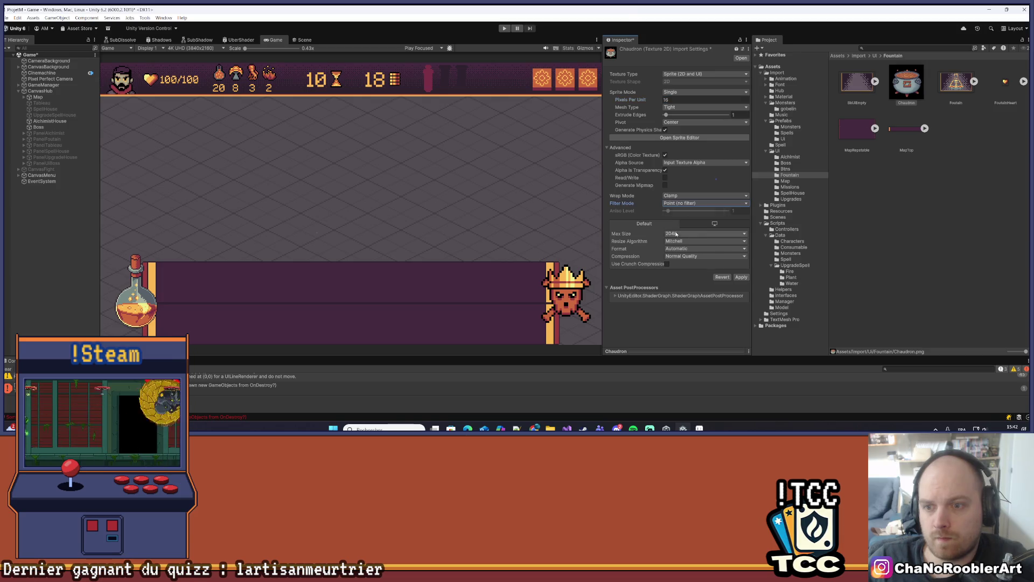
Step: Set max size to 8192 and compression to None, apply, and start play mode
left_click(691, 233)
left_click(683, 297)
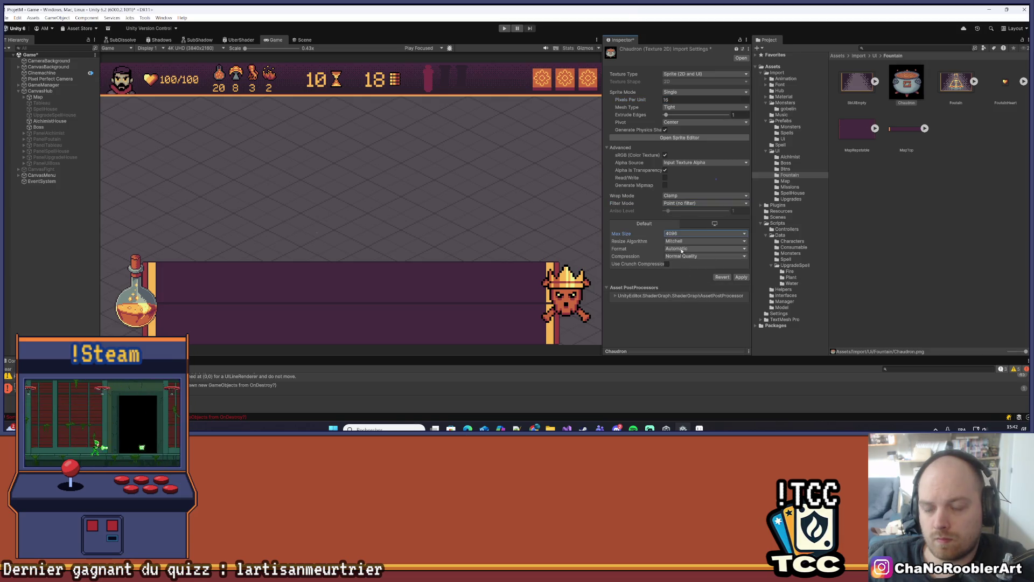
left_click(682, 233)
left_click(681, 305)
left_click(702, 256)
left_click(678, 263)
left_click(739, 270)
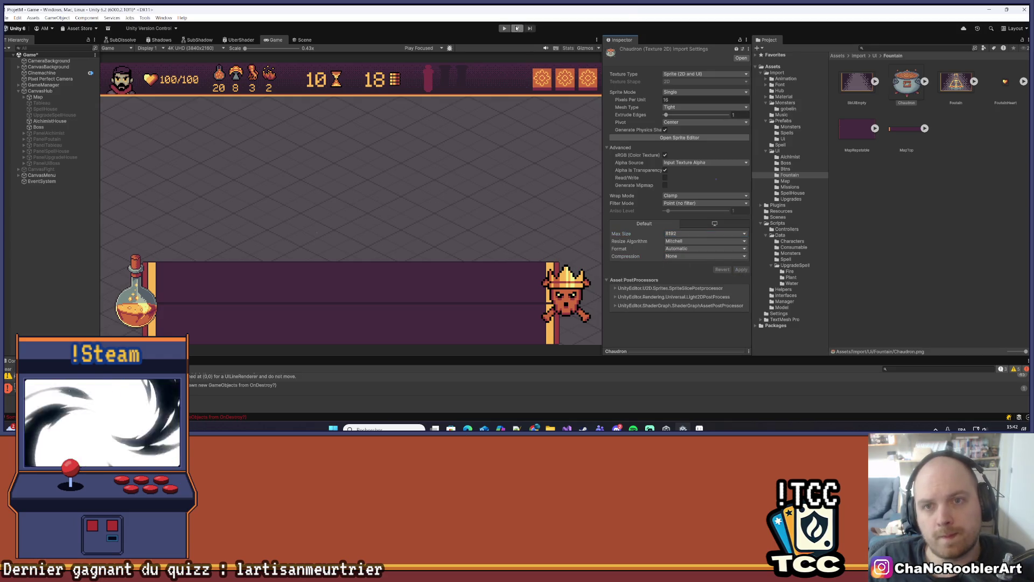
left_click(516, 28)
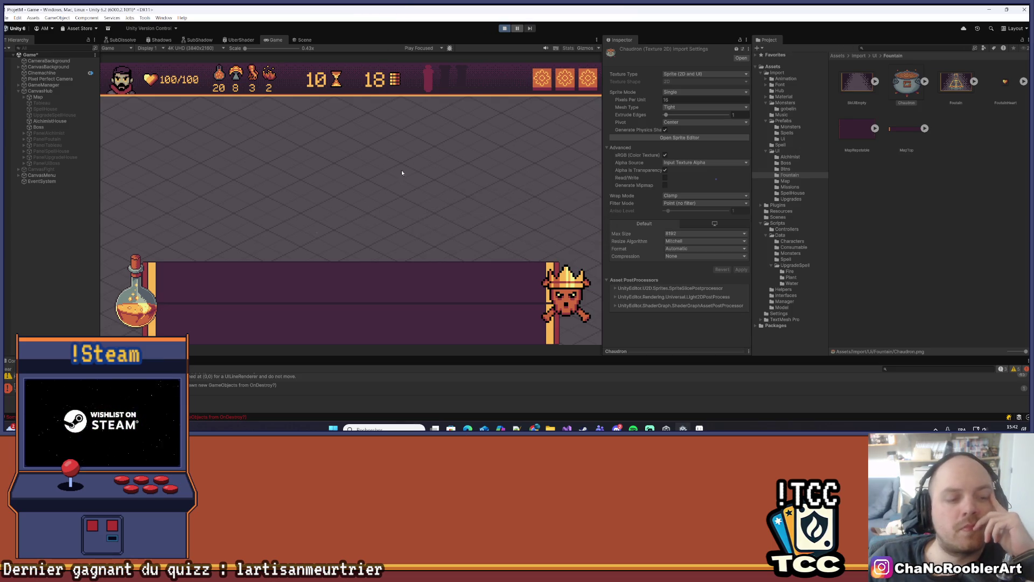
Step: Continue the saved game, reroll the cauldron recipes twice, stop play, and select PanelAlchimist
left_click(381, 136)
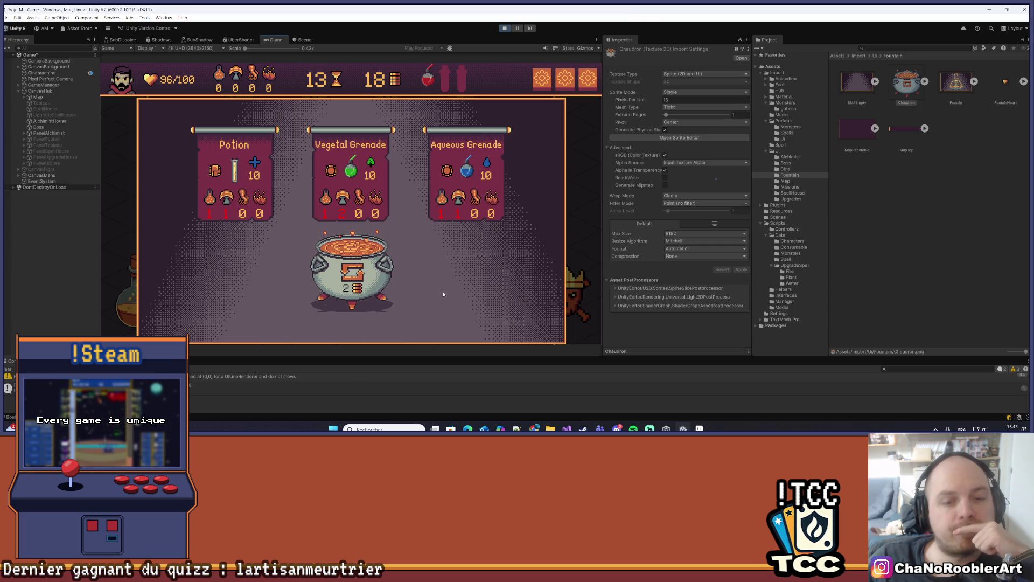
left_click(386, 276)
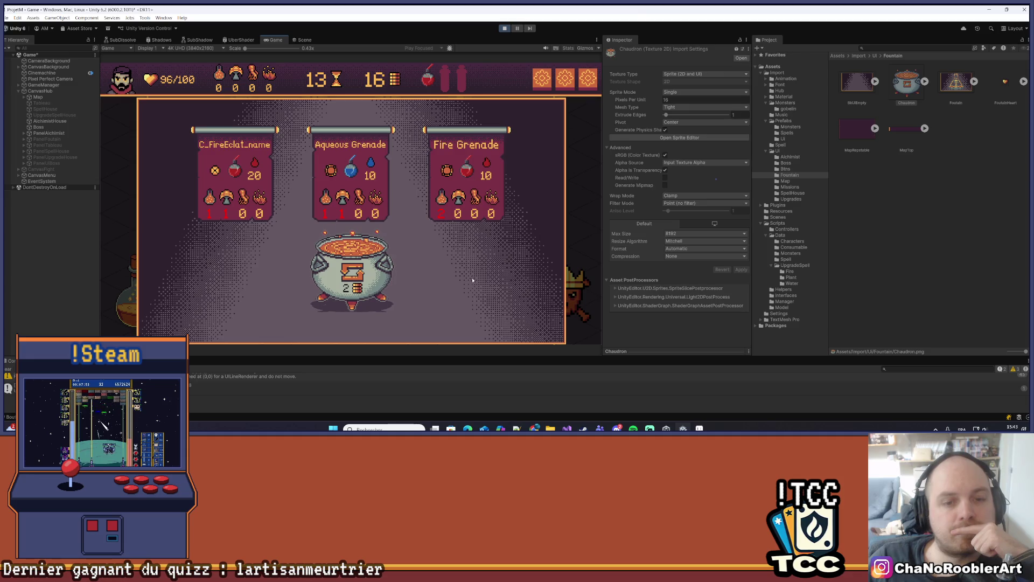
left_click(386, 277)
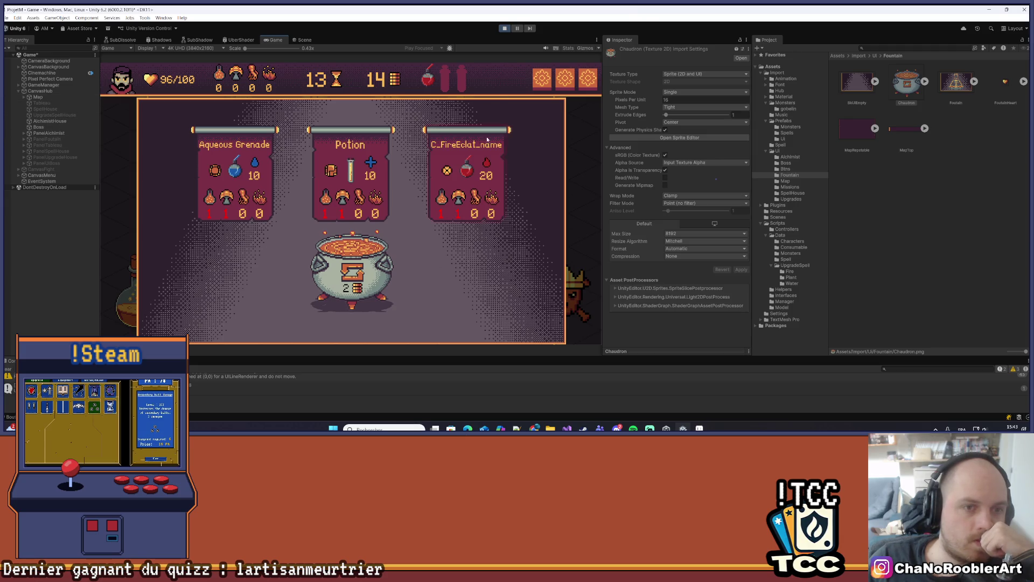
key("ctrl+p")
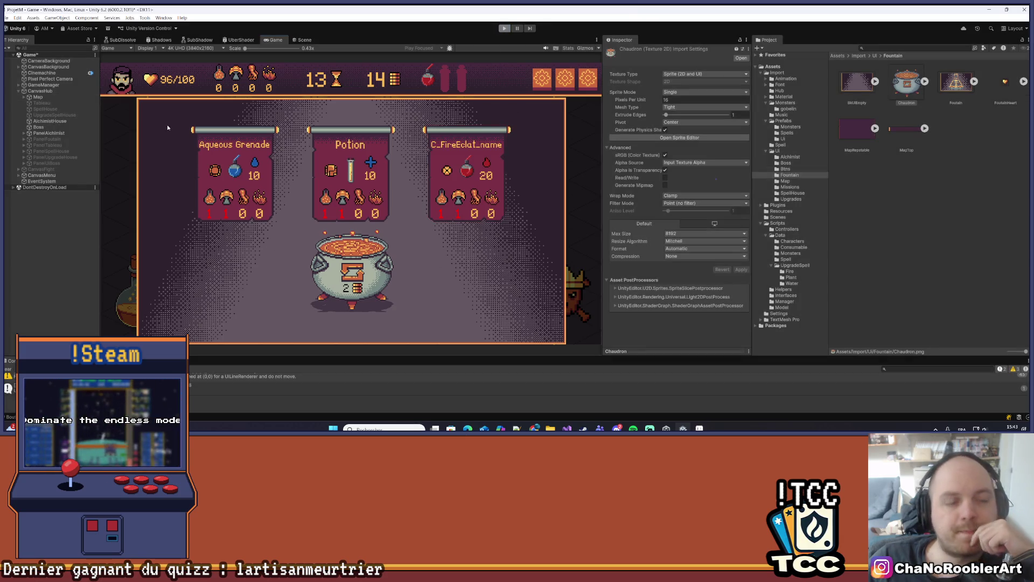
left_click(70, 133)
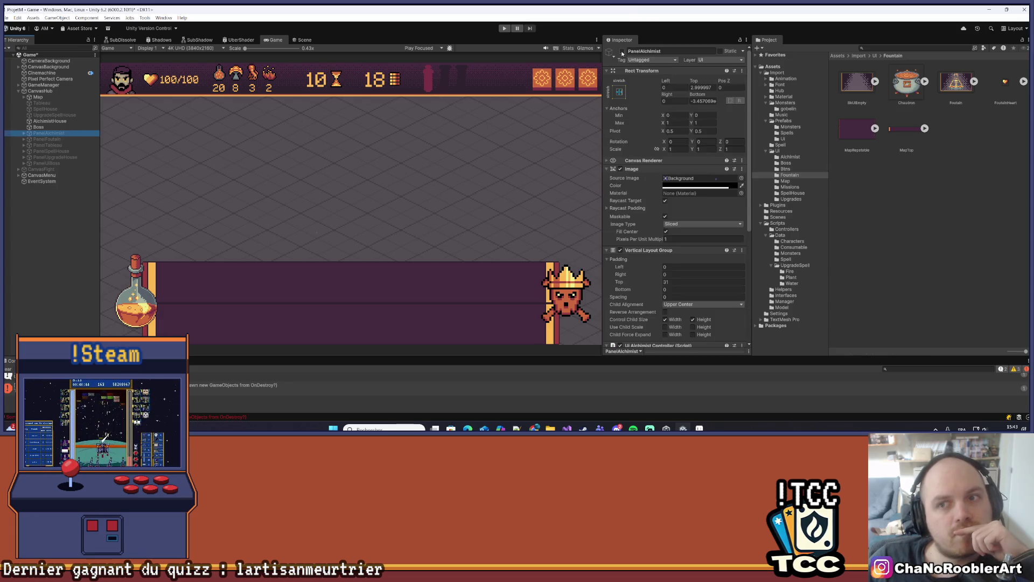
Step: Enable PanelAlchimist and expand it down to the Recettes recipe cards
left_click(622, 51)
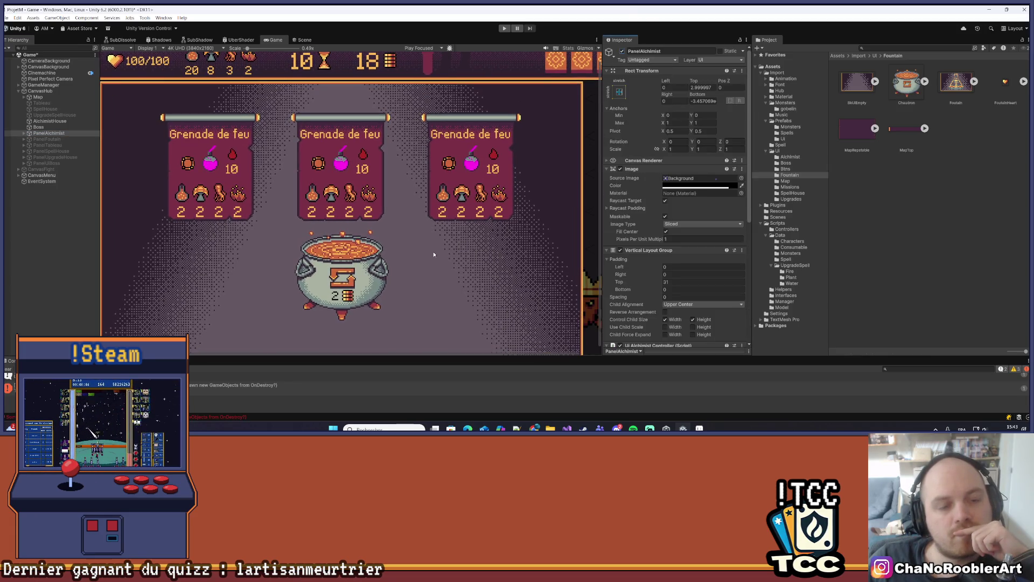
left_click(24, 133)
left_click(47, 169)
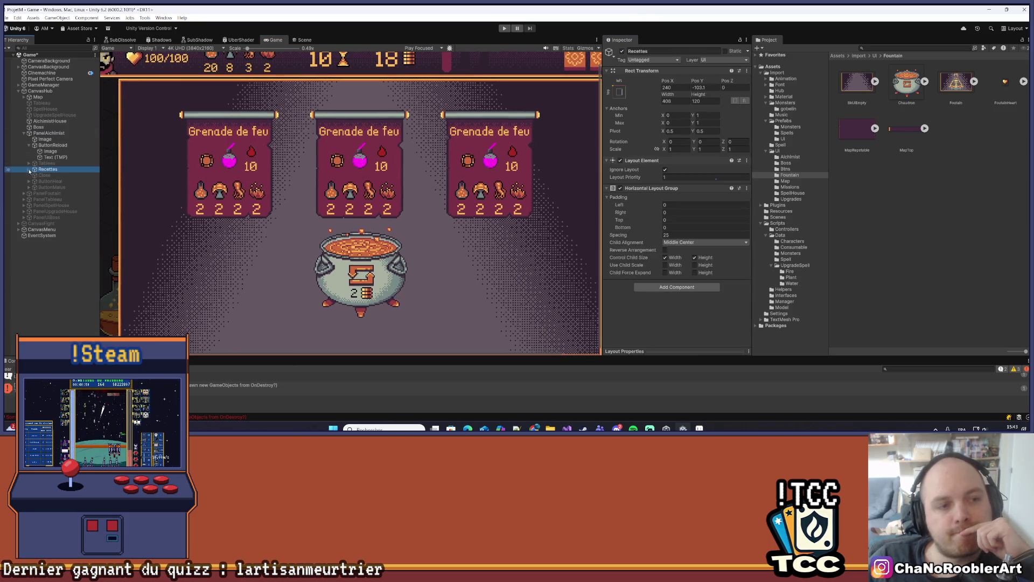
left_click(28, 169)
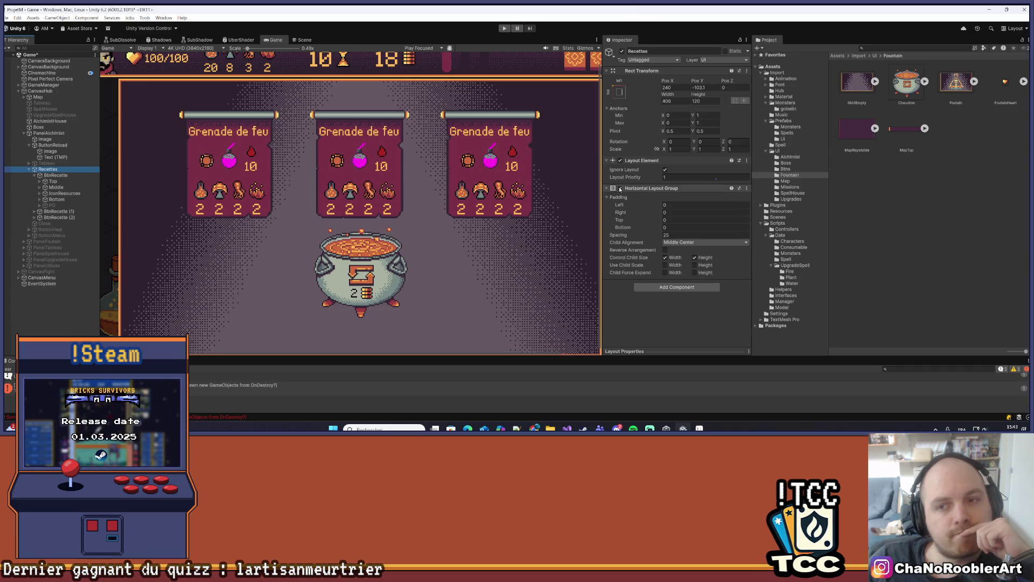
left_click(67, 181)
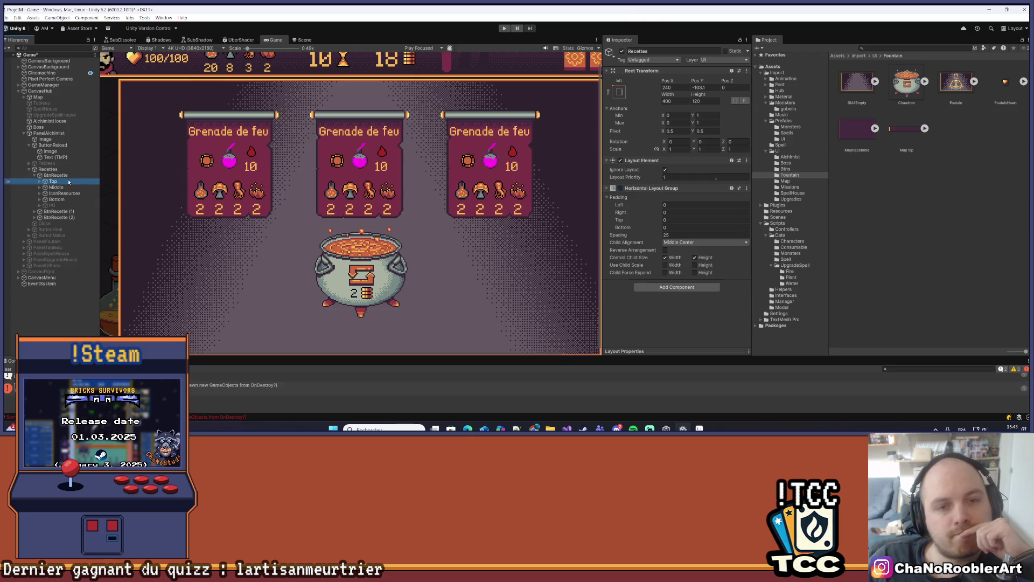
left_click(35, 175)
left_click(35, 176)
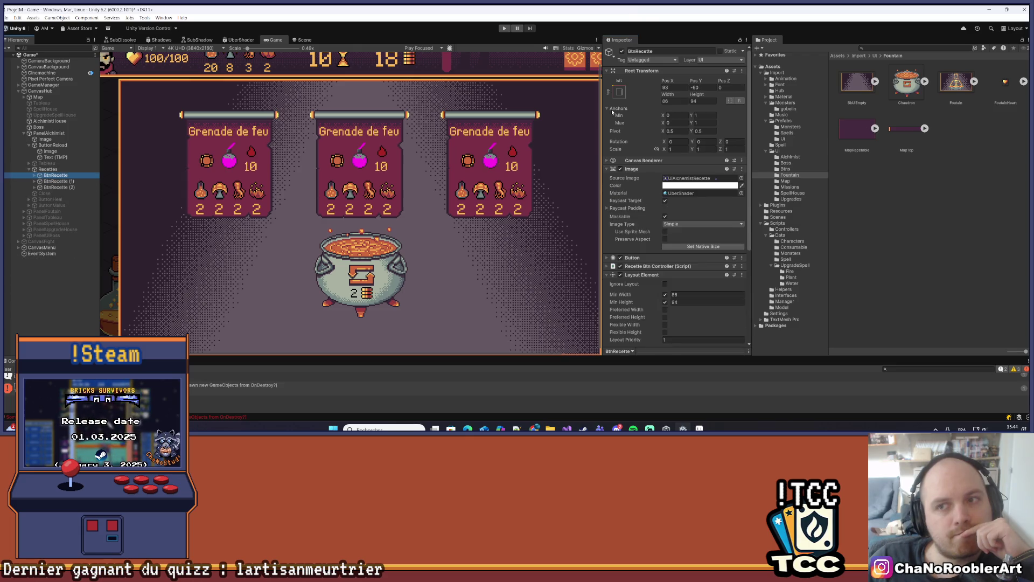
Step: Set Pos Y of the left and right recipe cards to -90
mouse_move(697, 81)
left_mouse_down()
mouse_move(81, 73)
mouse_move(170, 70)
mouse_move(313, 97)
left_mouse_up()
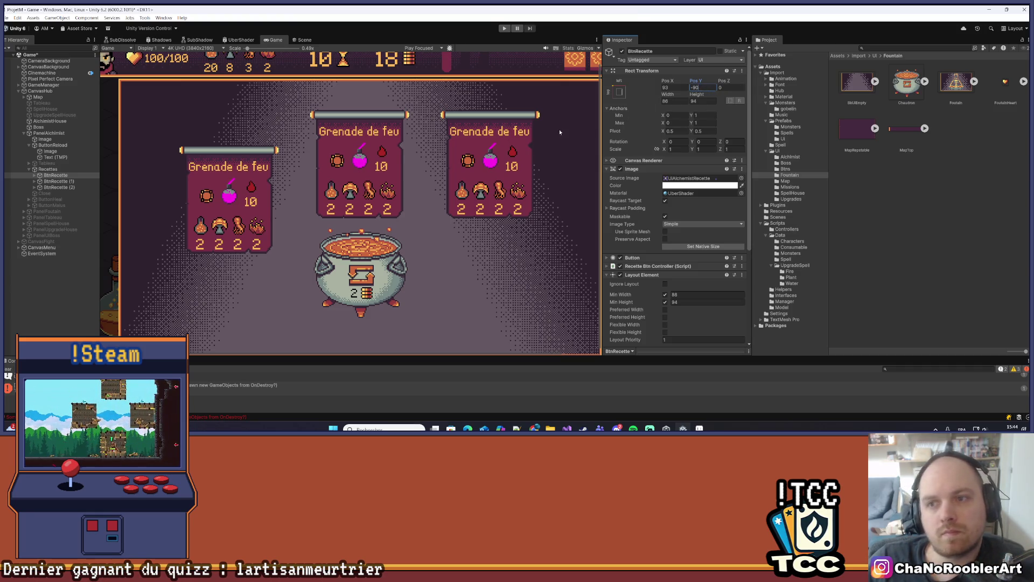
left_click(700, 88)
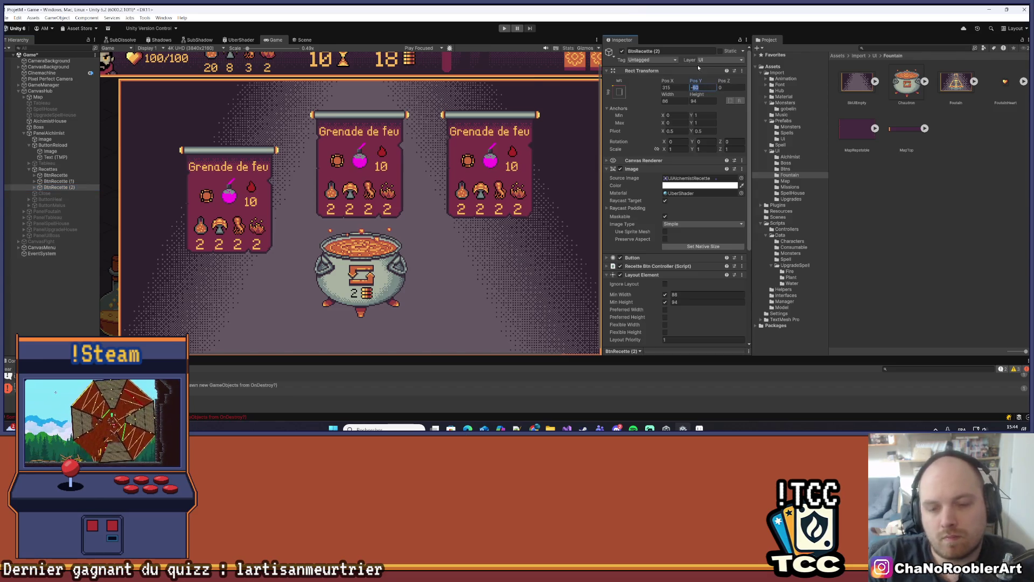
type("-90")
left_click(67, 300)
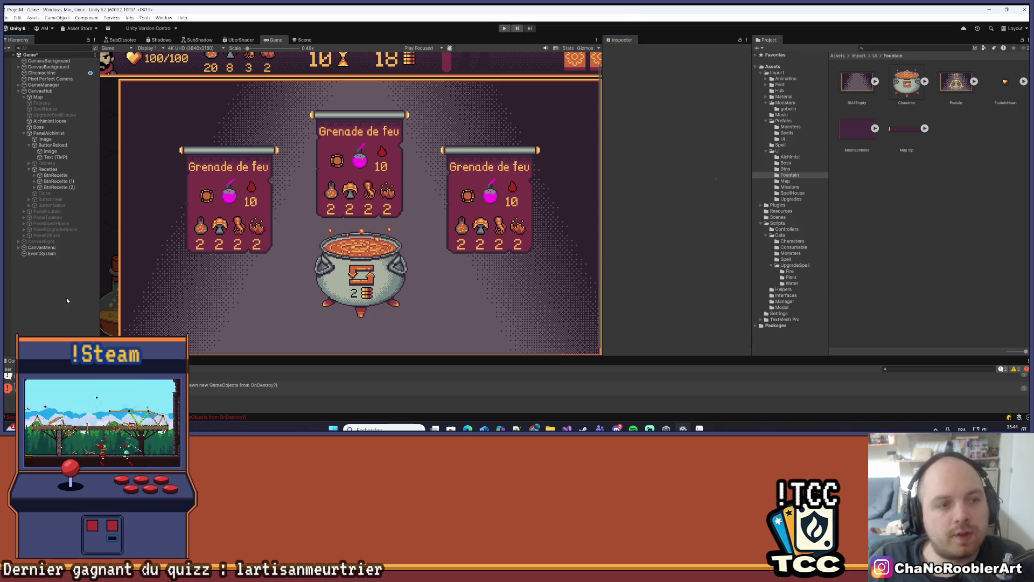
scroll(411, 180, "down", 2)
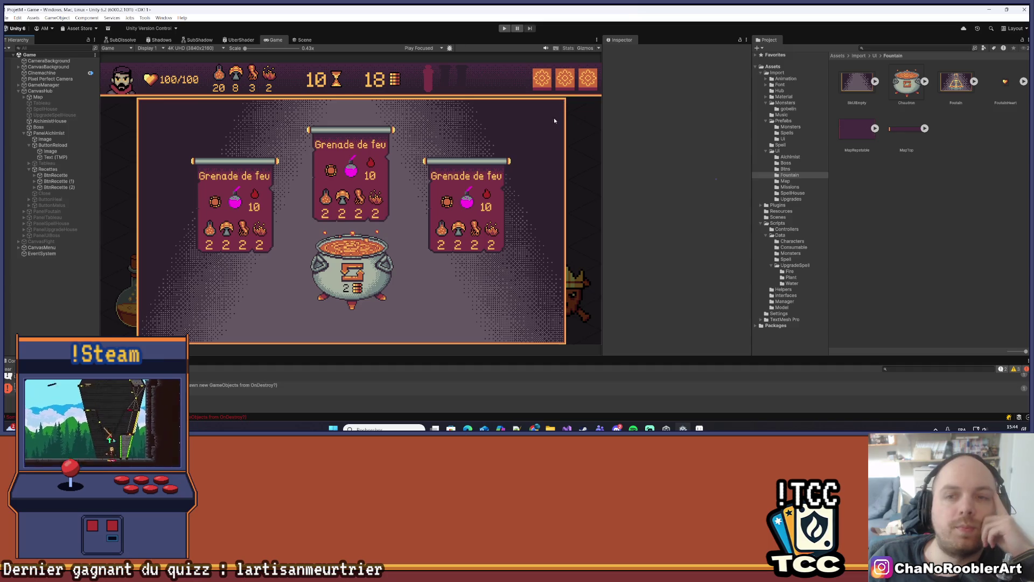
Step: Toggle the Close and Boss objects off and on to preview them
left_click(44, 193)
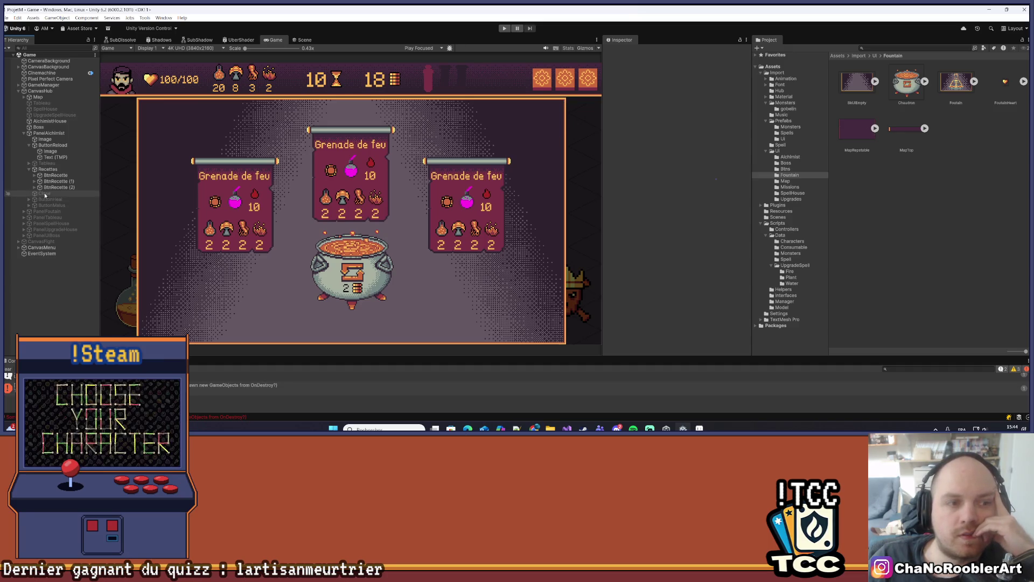
left_click(622, 51)
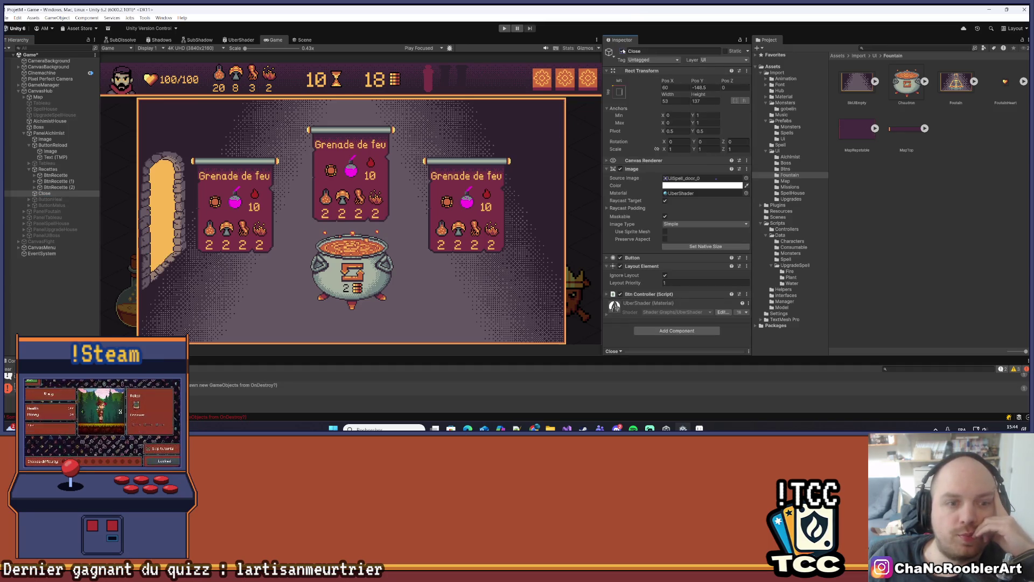
left_click(623, 51)
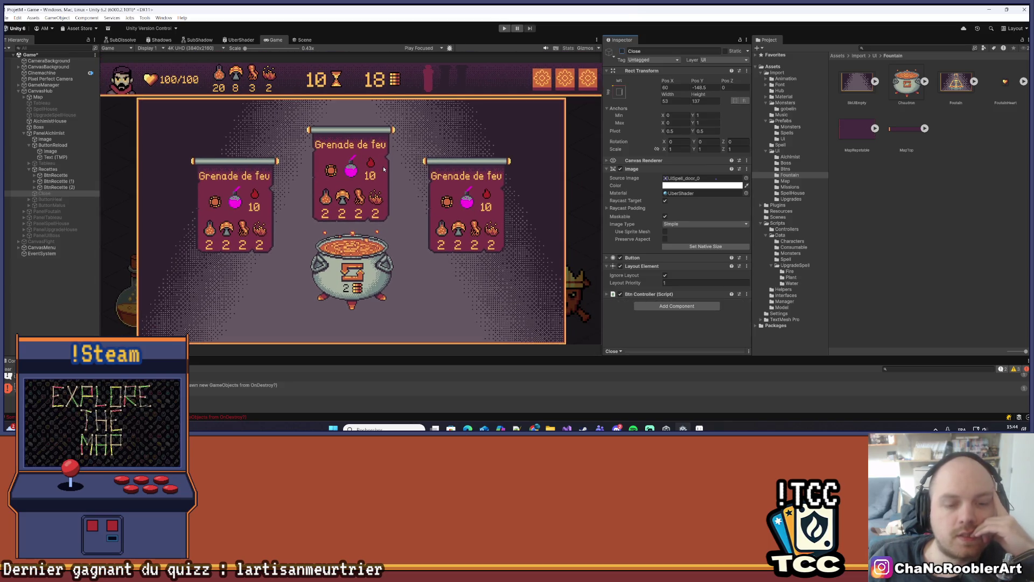
left_click(39, 127)
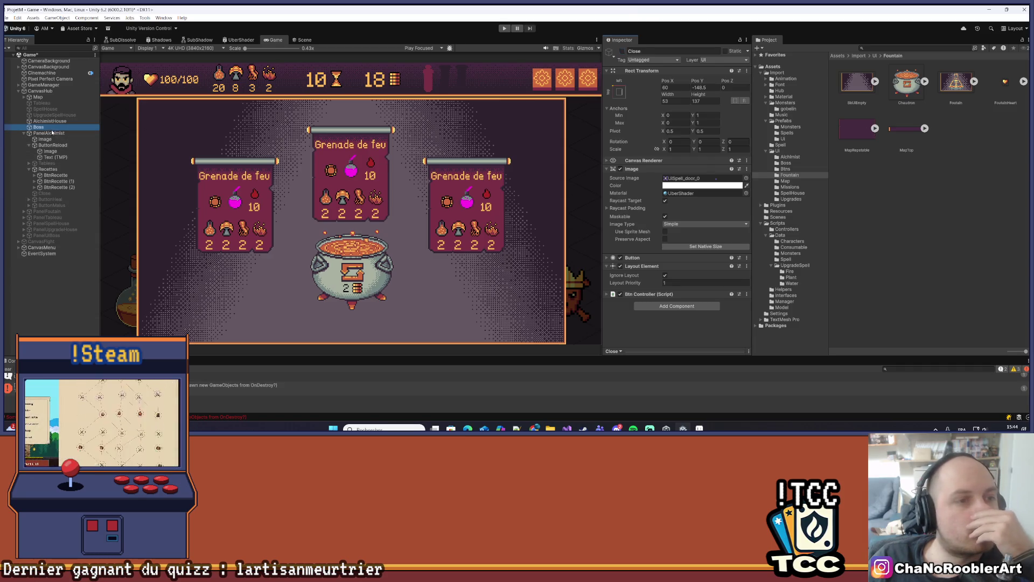
left_click(622, 51)
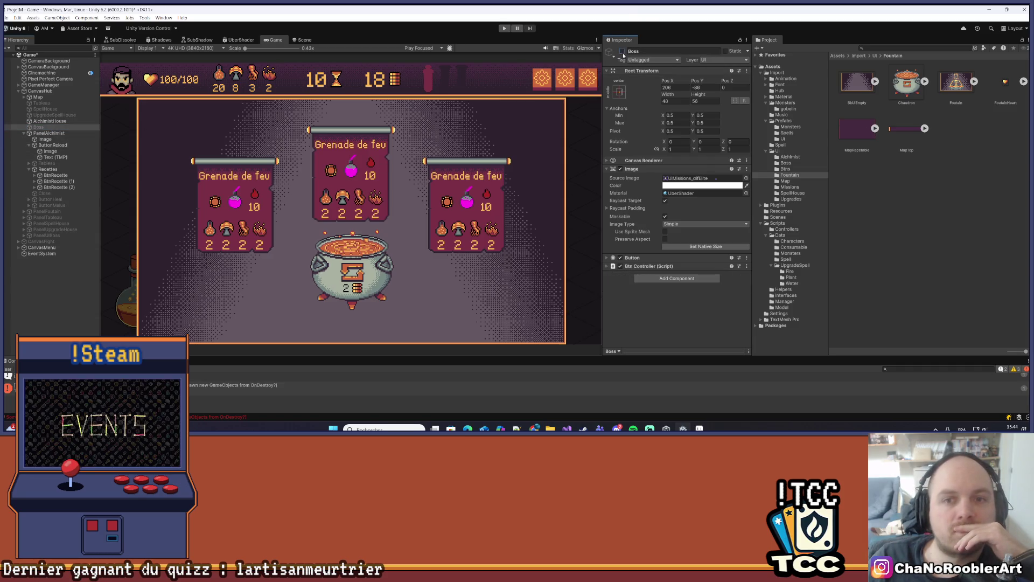
left_click(623, 52)
Step: Disable PanelAlchimist and start play mode
left_click(74, 132)
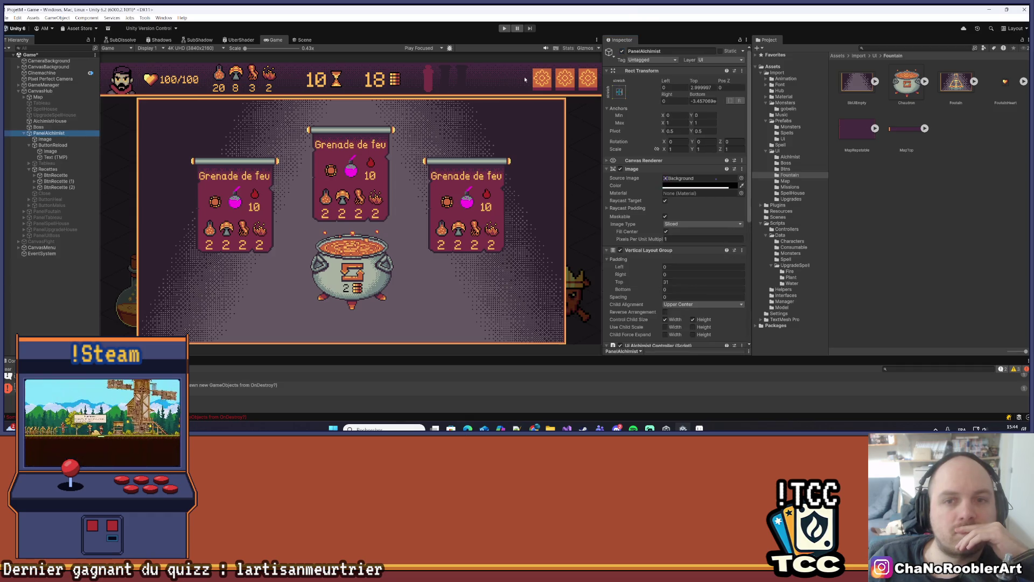
left_click(622, 51)
left_click(5, 18)
left_click(504, 28)
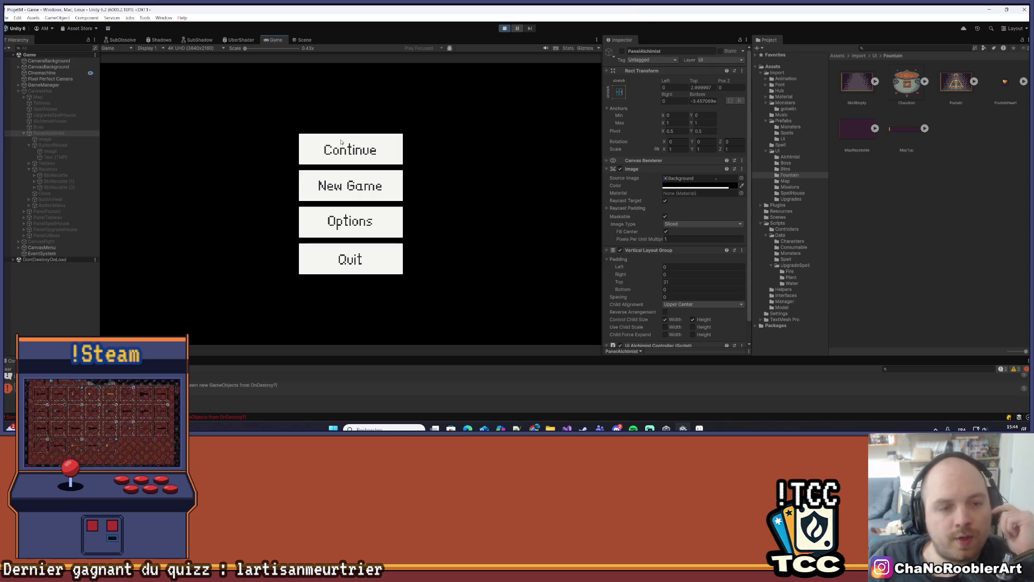
Step: Continue the game, open the alchemist shop from the map, and maximize the Game view
left_click(324, 166)
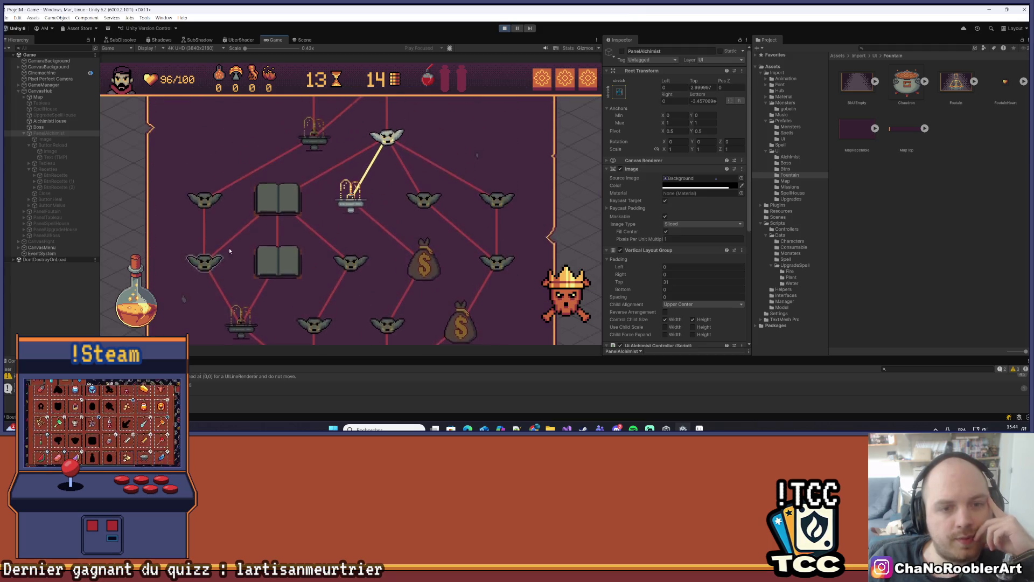
left_click(144, 304)
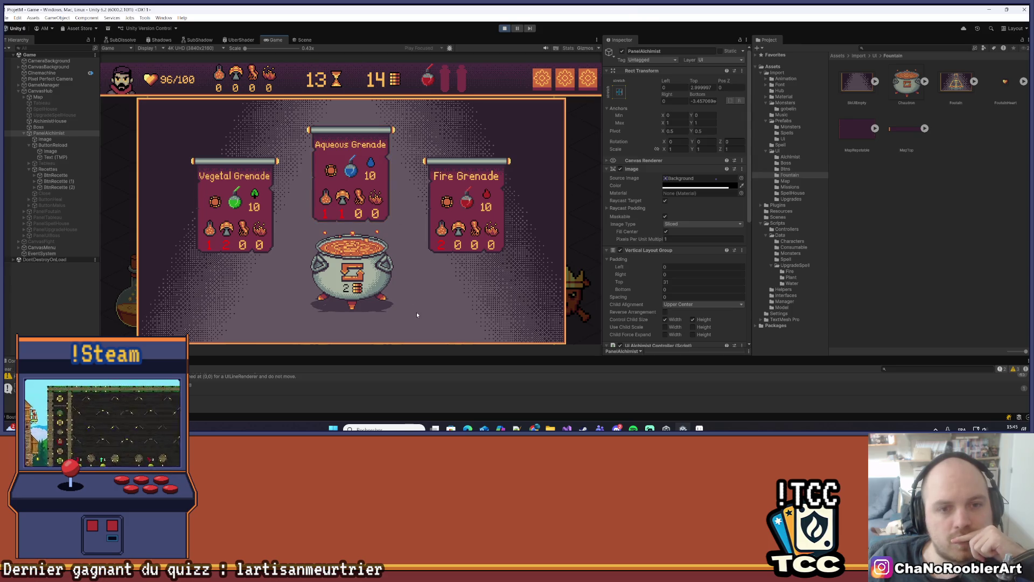
left_click(598, 39)
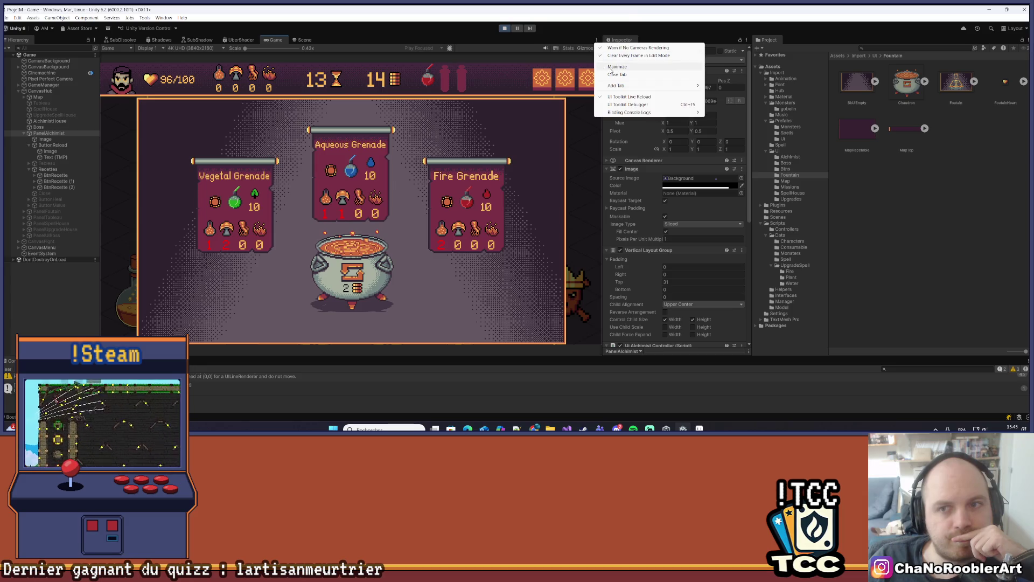
left_click(620, 44)
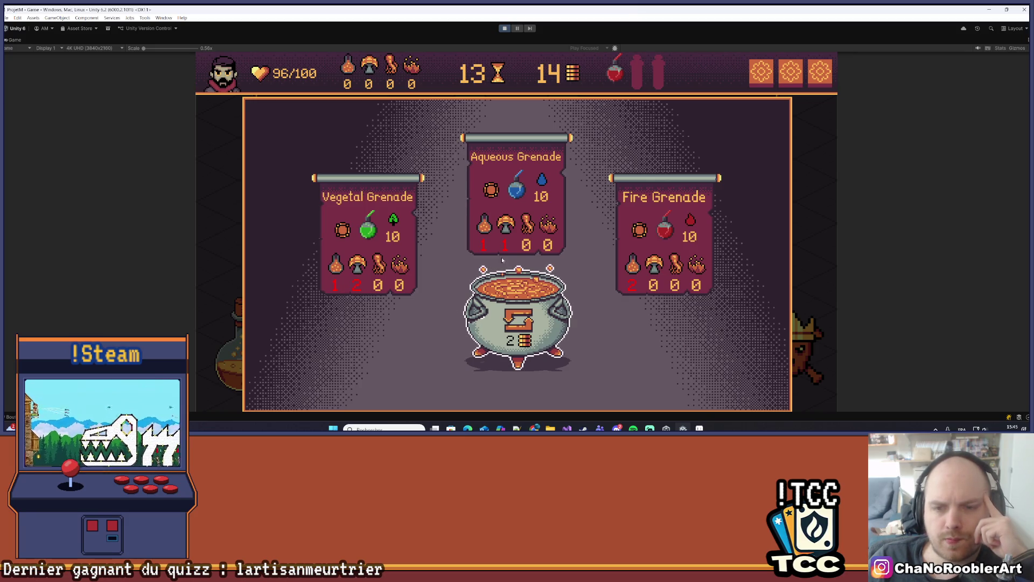
Step: Reroll the recipe cards twice at the cauldron, bringing gold down to 10
left_click(537, 314)
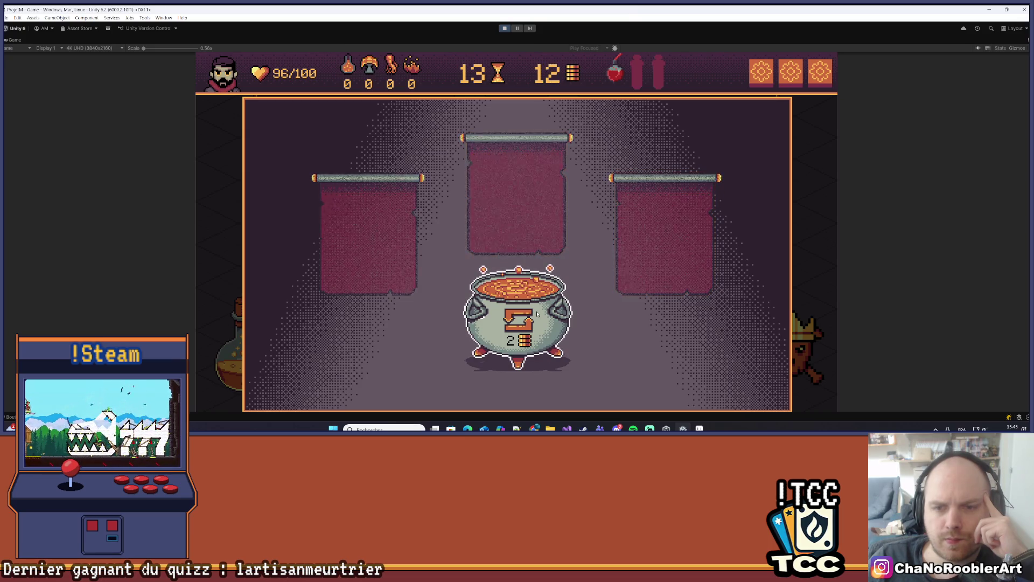
left_click(537, 314)
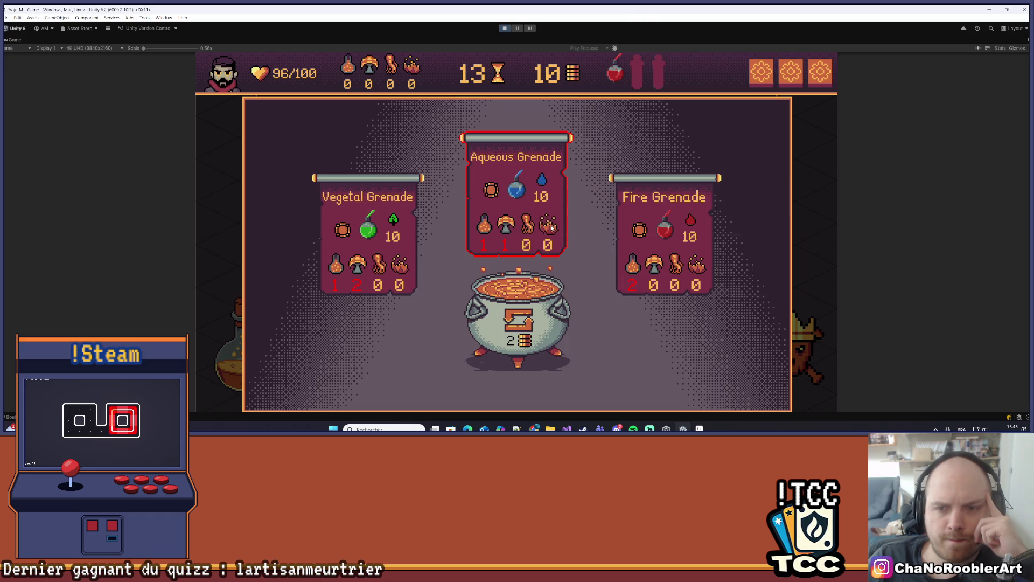
Step: Check the recipe card tooltips, brew the Fire Grenade, stop the game, and switch to Visual Studio
mouse_move(552, 228)
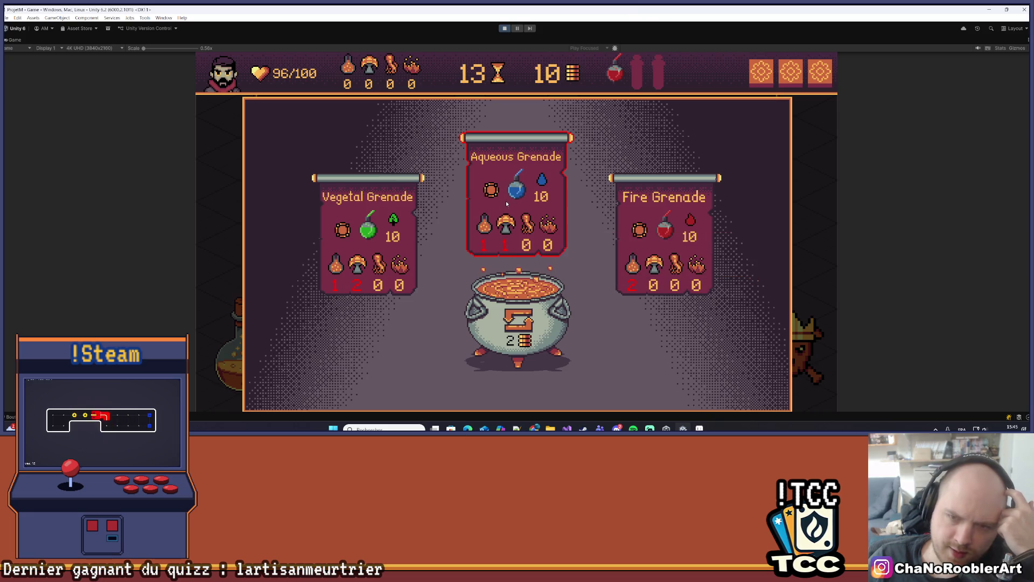
mouse_move(491, 193)
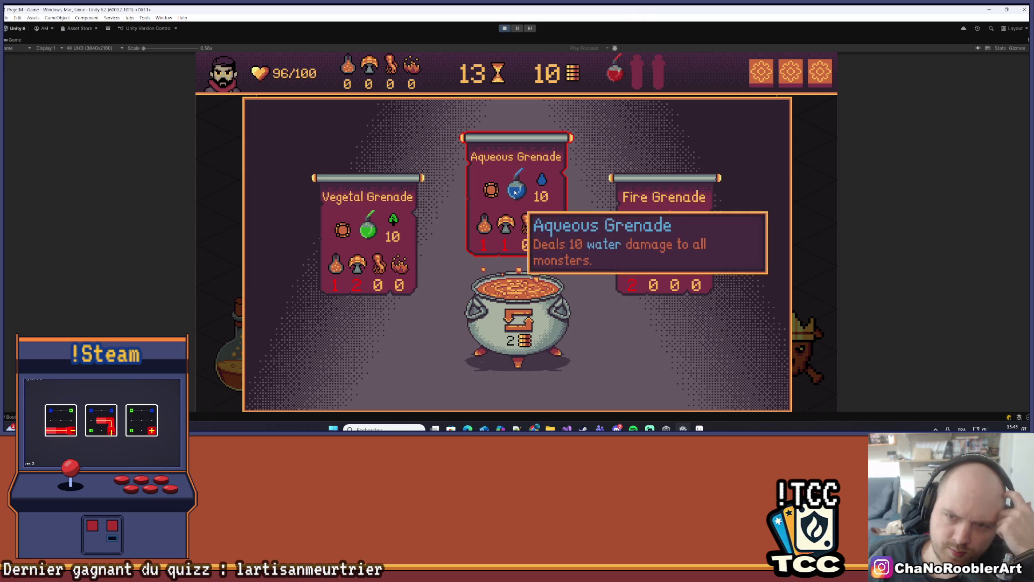
mouse_move(544, 182)
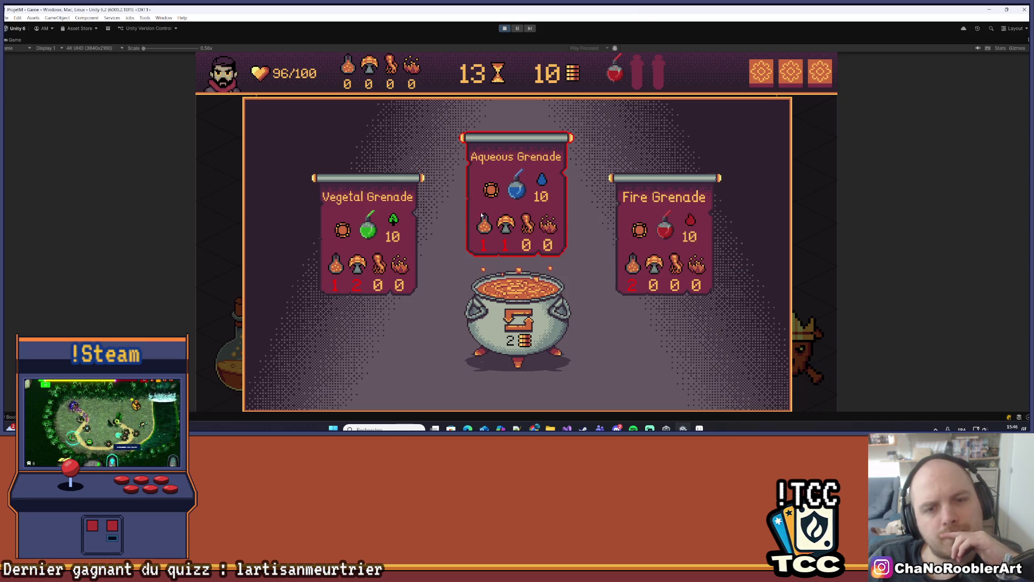
mouse_move(371, 229)
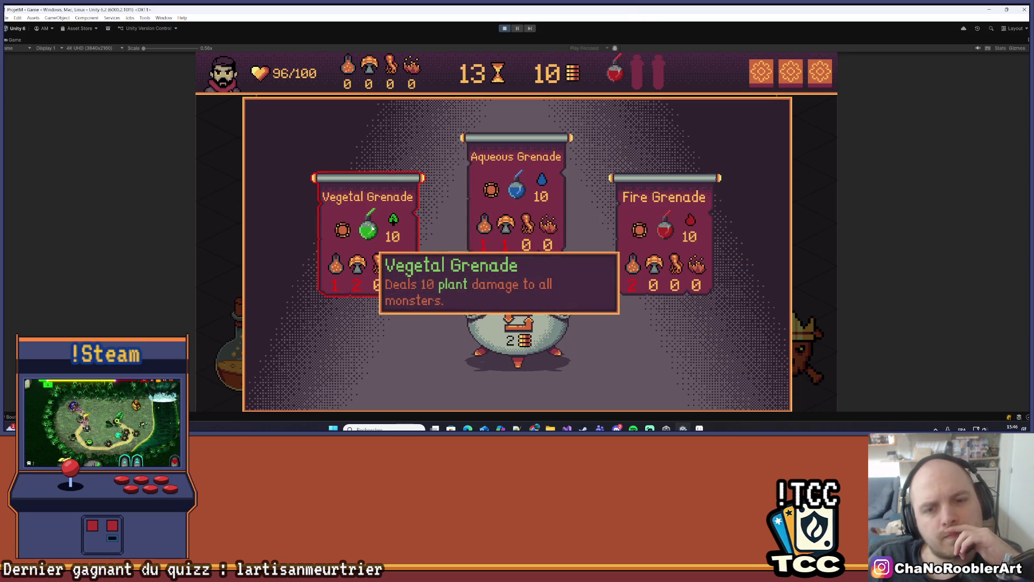
mouse_move(668, 229)
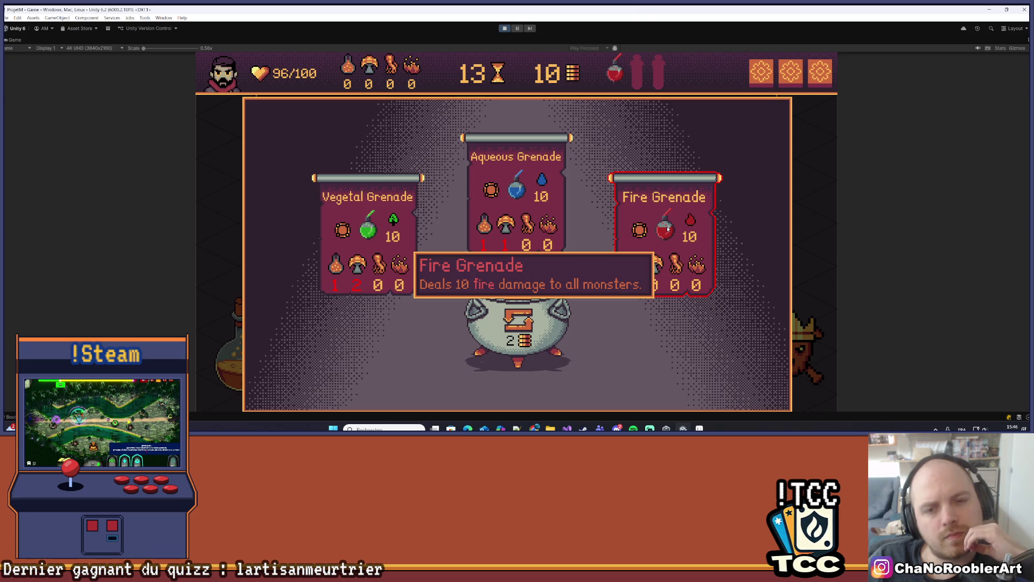
left_click(667, 229)
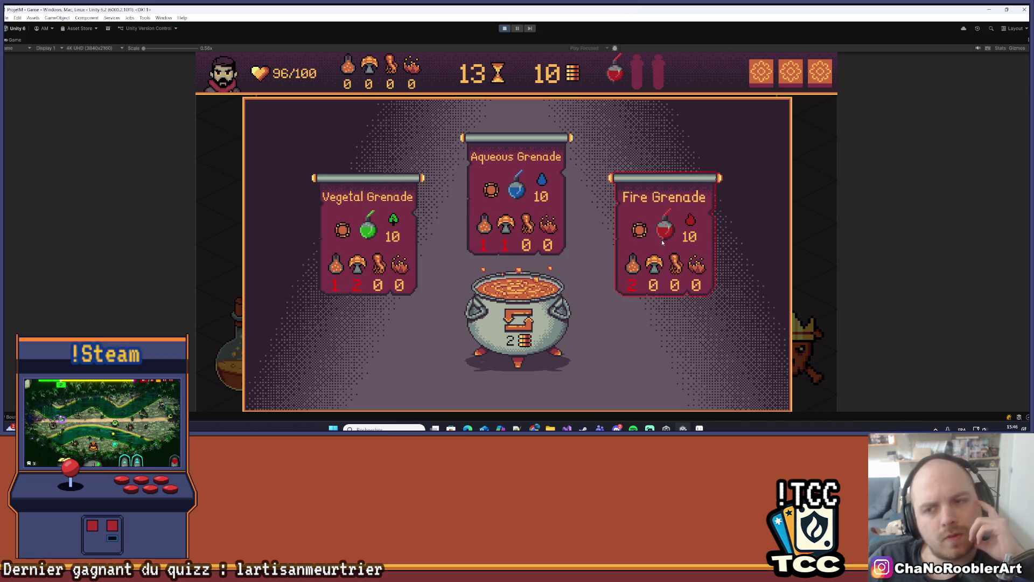
left_click(504, 28)
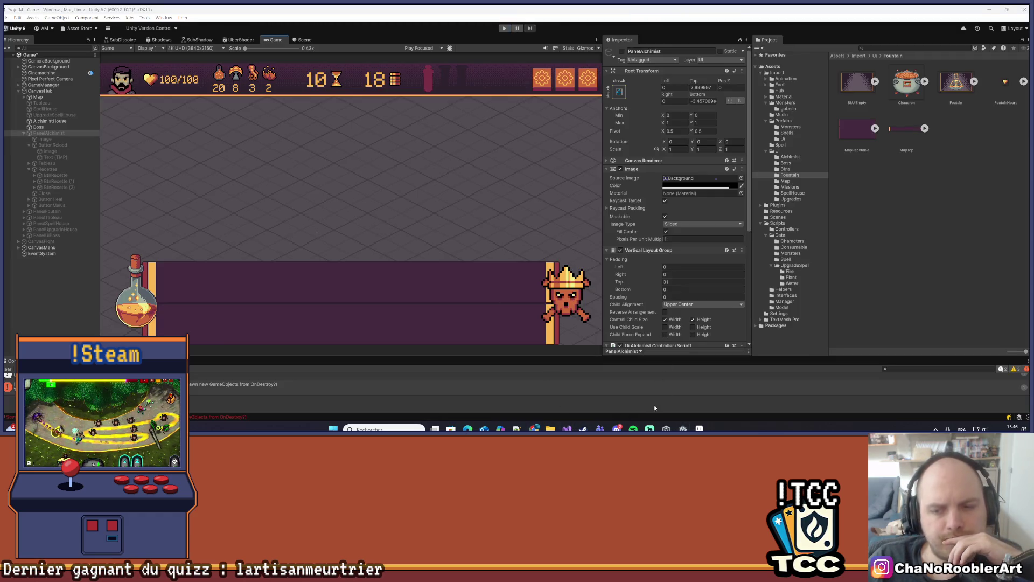
key("alt+Tab")
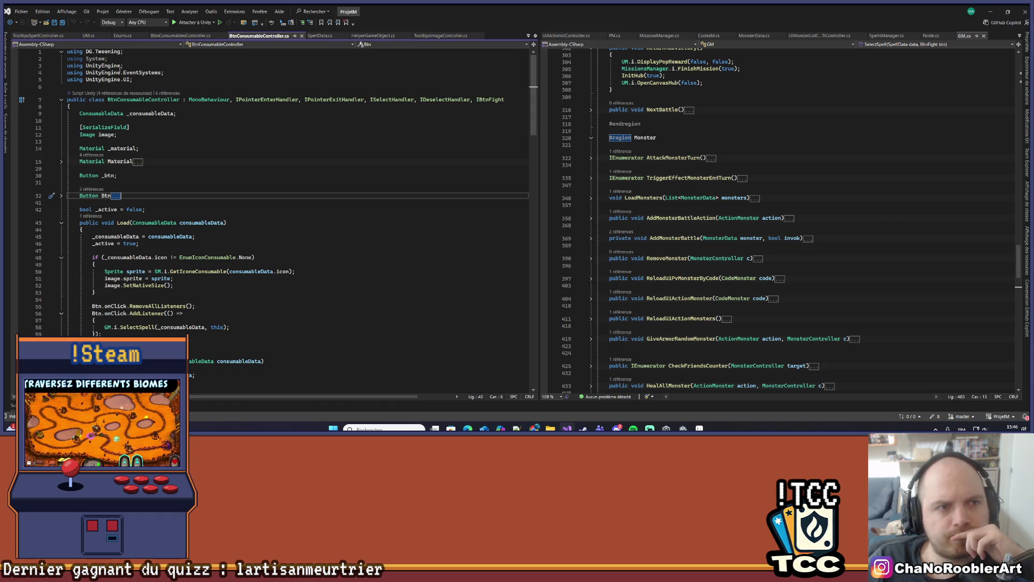
Step: Look through the TooltipsSpellController.cs script
left_click(28, 36)
scroll(264, 238, "down", 20)
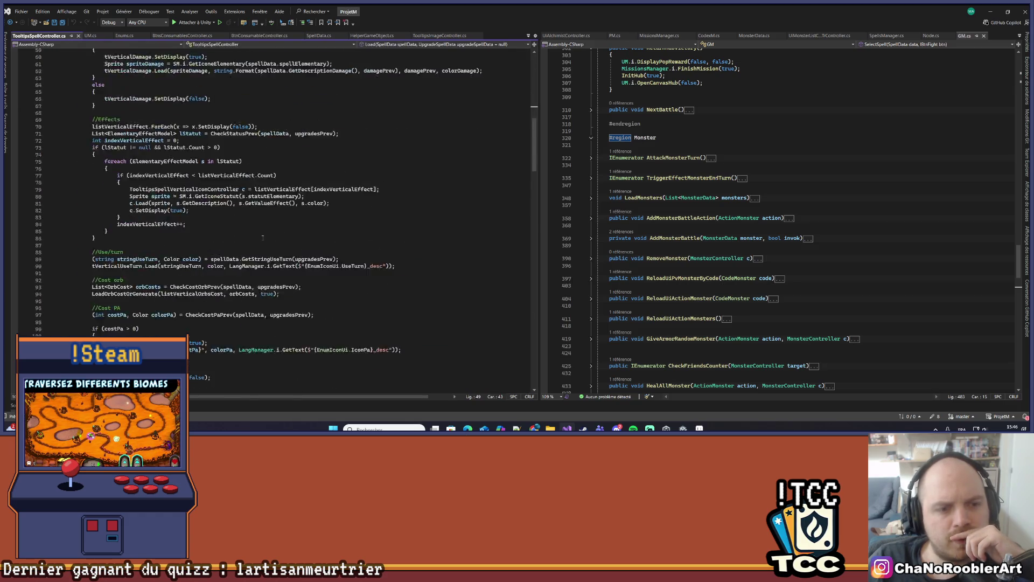
scroll(264, 239, "down", 20)
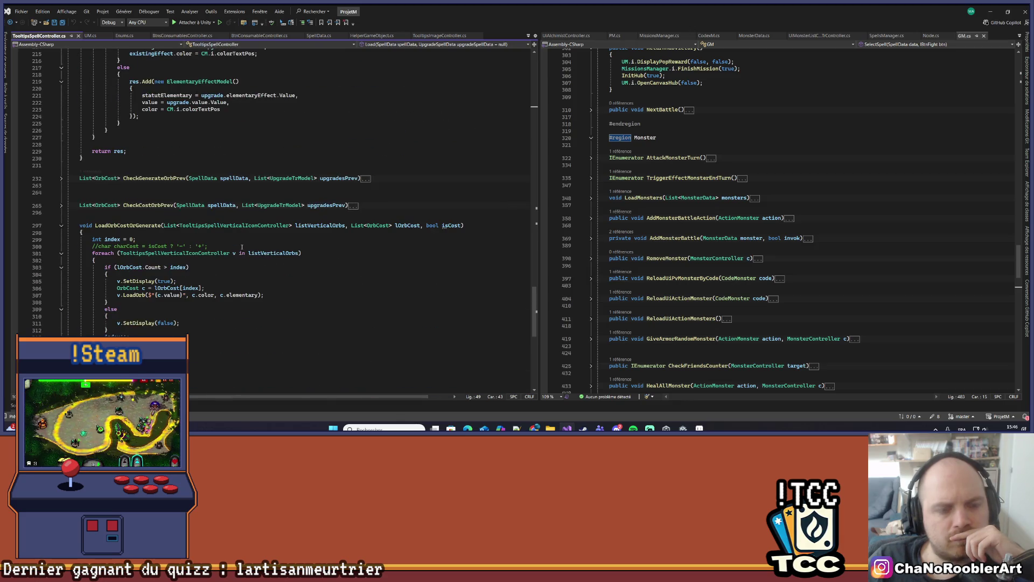
scroll(242, 246, "up", 4)
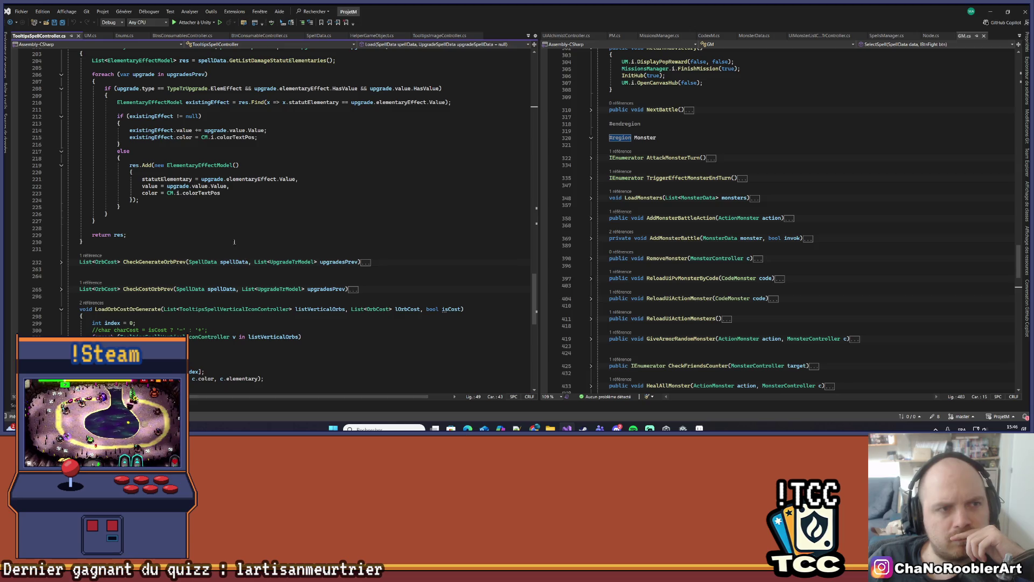
Step: In TooltipsImageController.cs, jump to the definition of the ShowTooltips call on line 45
left_click(432, 37)
scroll(168, 257, "up", 5)
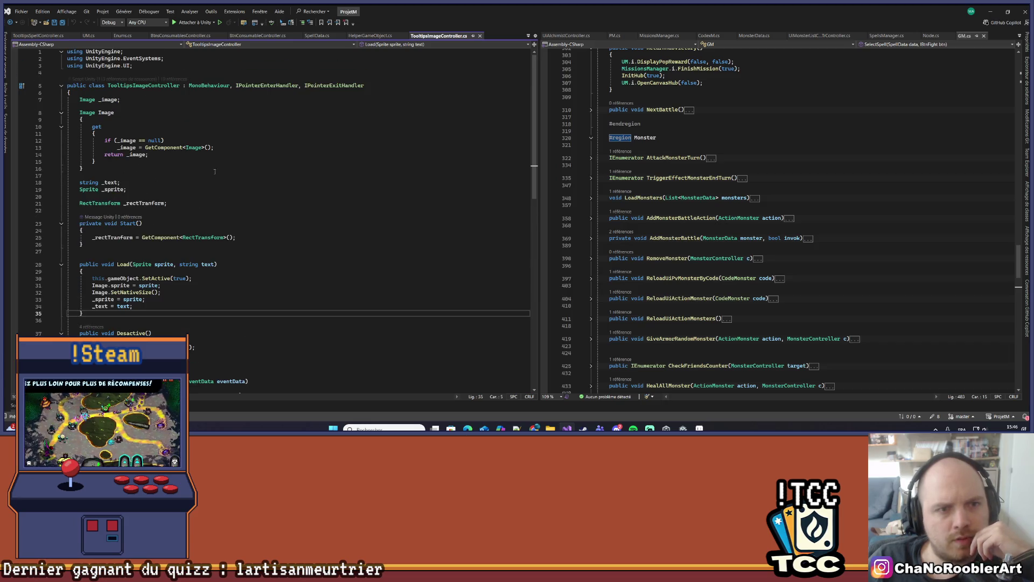
scroll(232, 132, "down", 3)
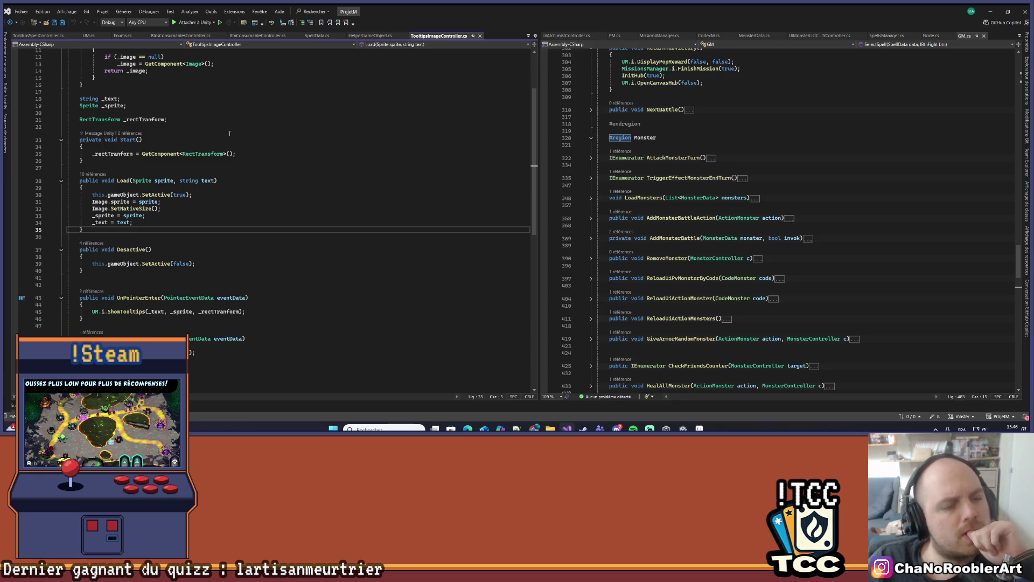
left_click(113, 311)
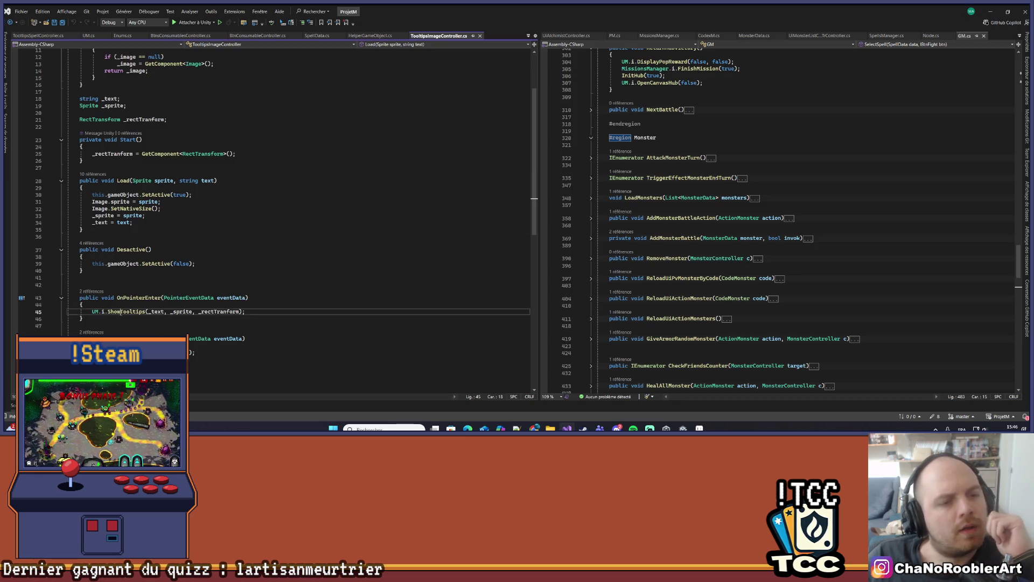
right_click(113, 311)
left_click(154, 245)
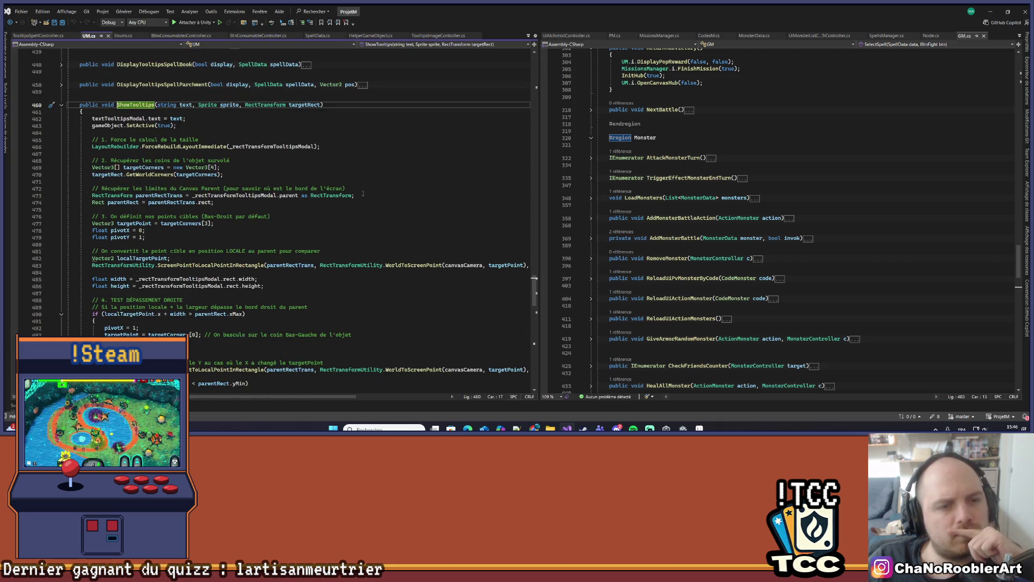
Step: Change the tooltip DelayedCall delay from 0.5f to 0.25f and return to Unity
scroll(173, 175, "down", 20)
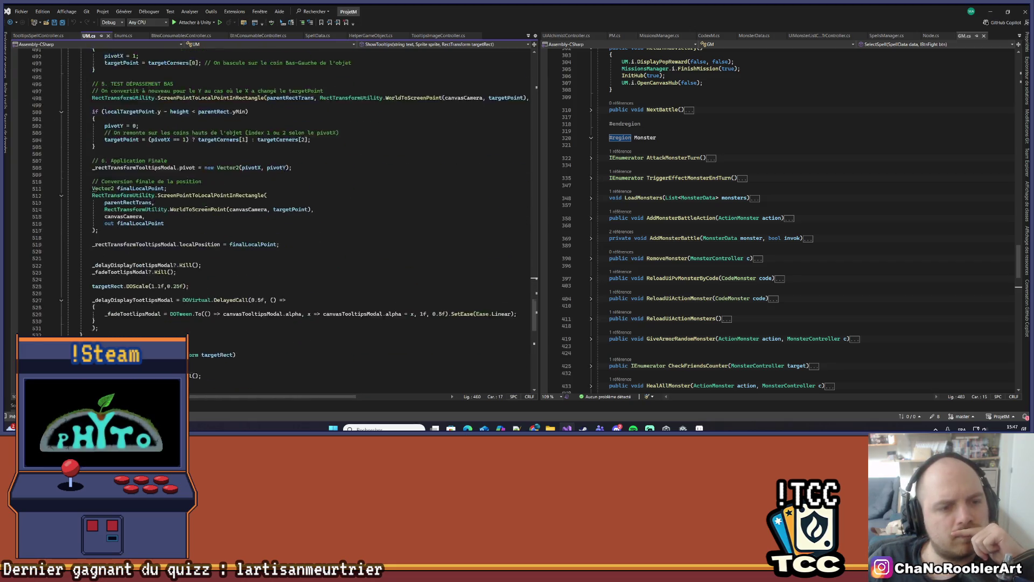
scroll(221, 214, "down", 1)
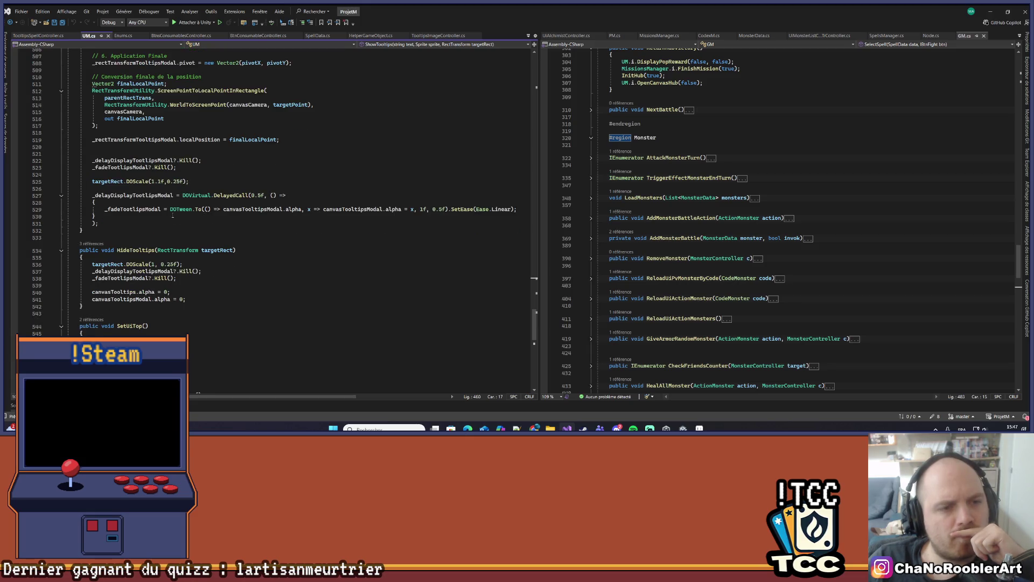
left_click(260, 194)
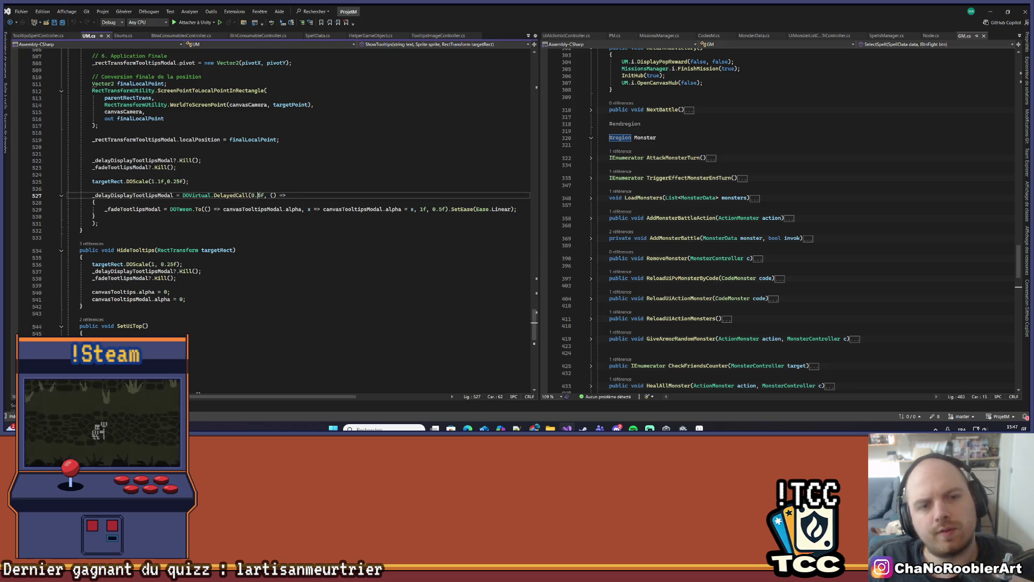
type("2")
left_click(282, 182)
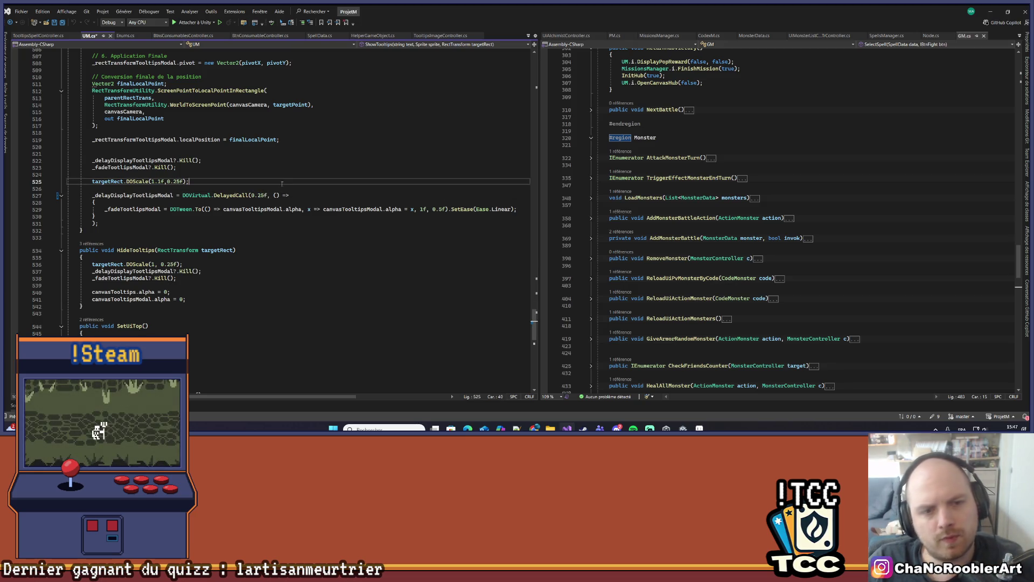
key("alt+Tab")
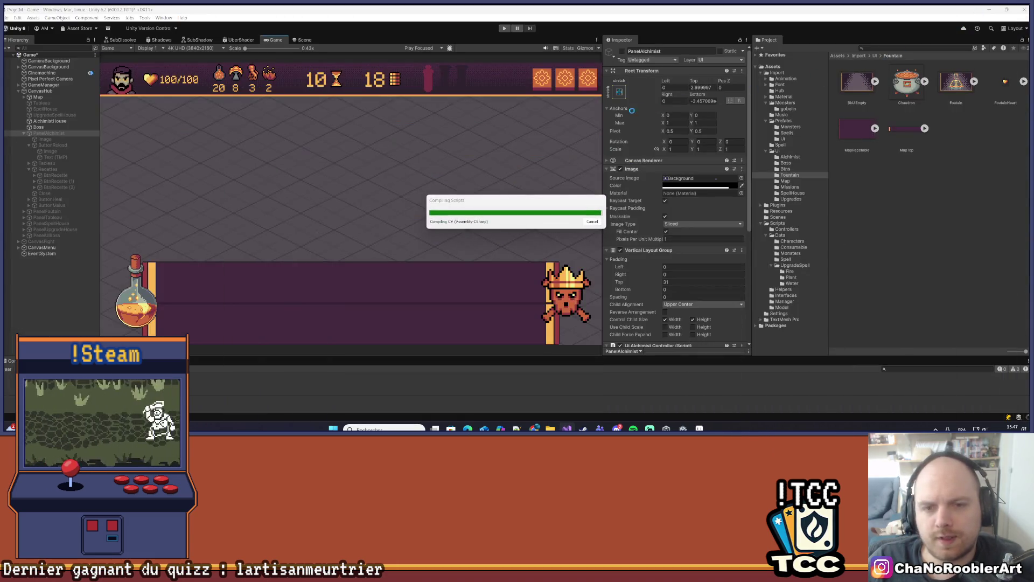
Step: In Aseprite, close the cauldron preview, check its frames and play the animation
key("alt+Tab")
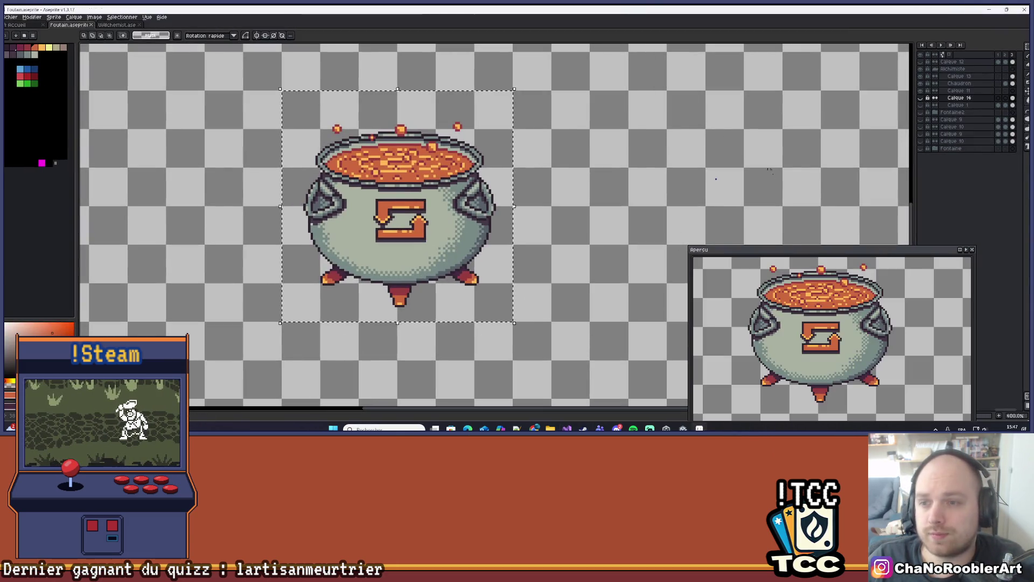
scroll(694, 217, "down", 4)
scroll(695, 216, "up", 4)
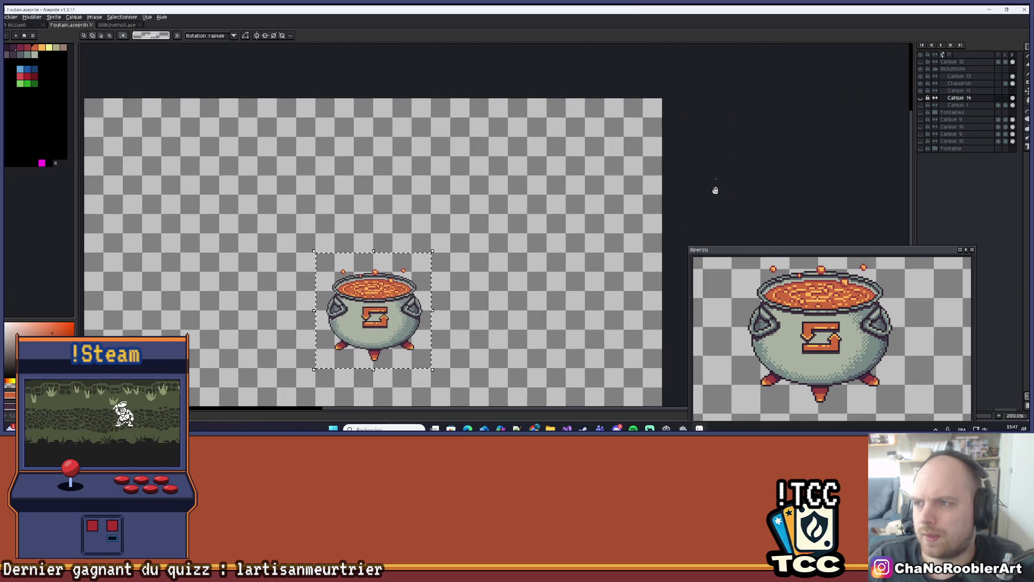
scroll(647, 129, "up", 4)
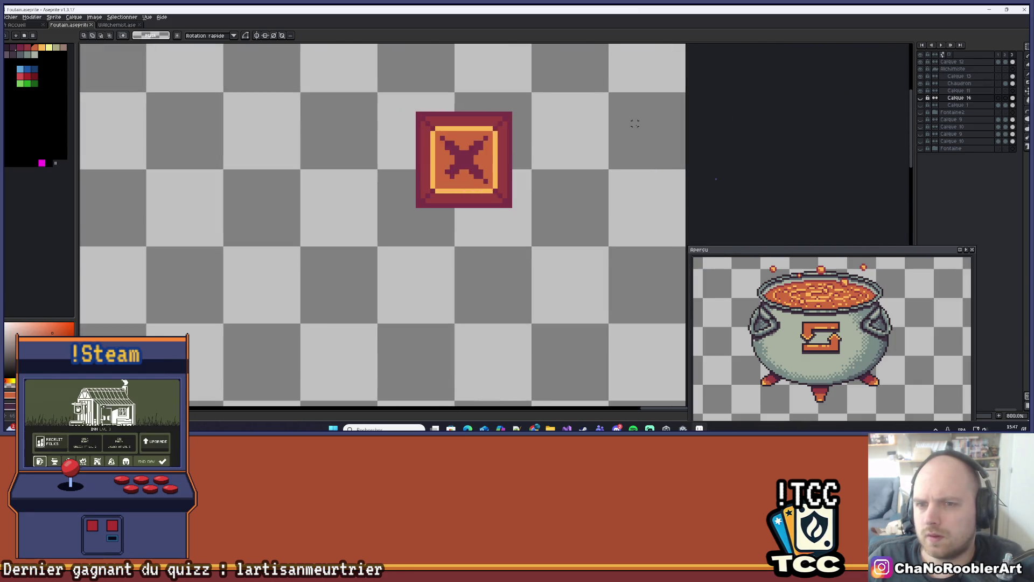
left_click(972, 250)
left_click(999, 54)
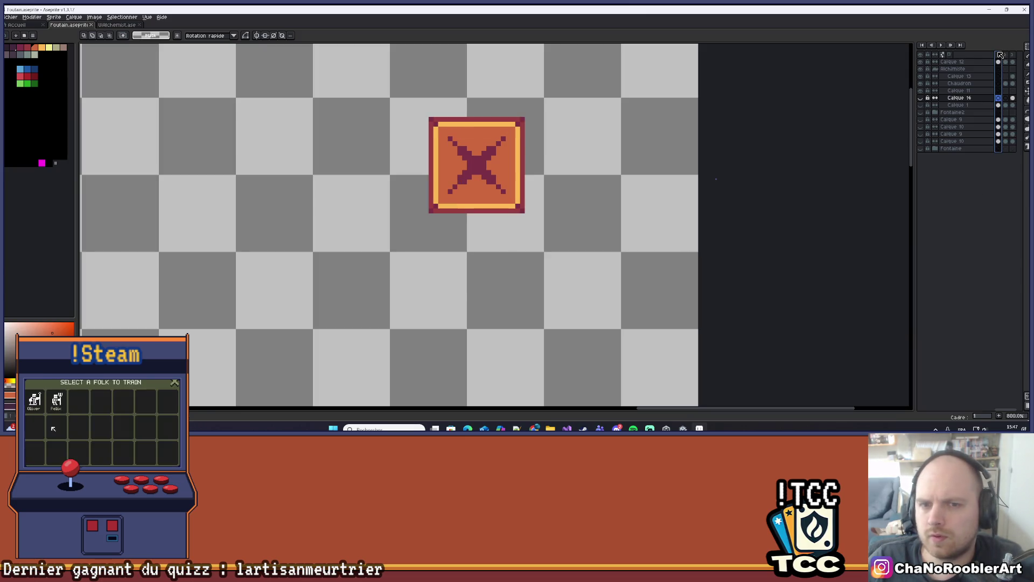
left_click(1011, 54)
scroll(630, 165, "down", 4)
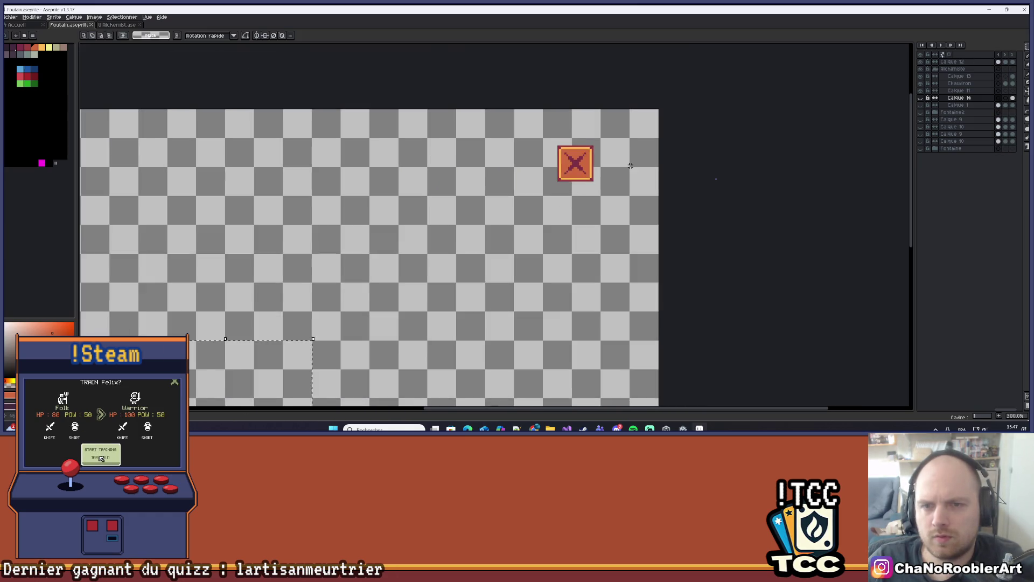
scroll(630, 165, "down", 3)
key("Return")
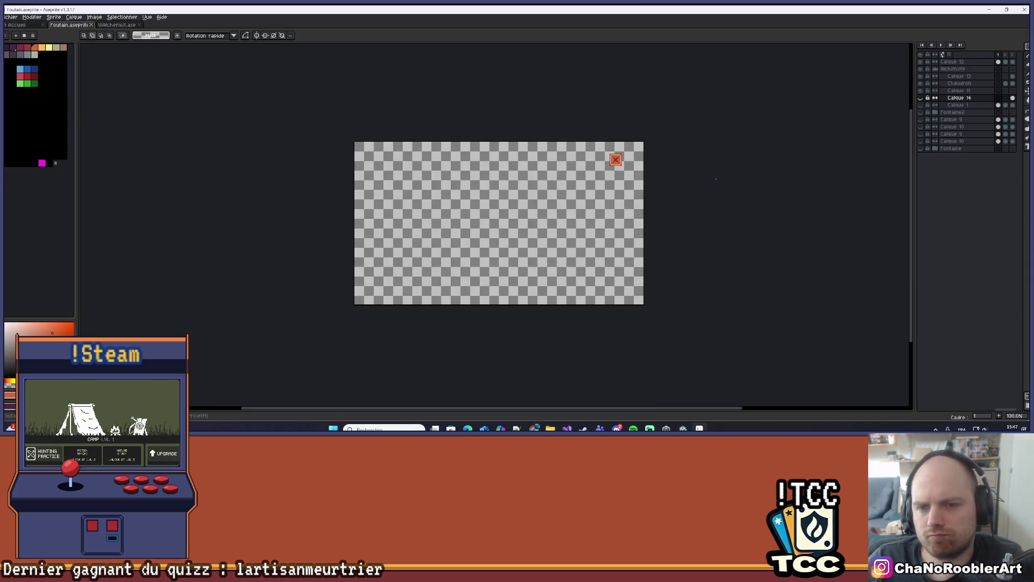
Step: On layer Calque 12, select a rectangle around the crate close-button sprite
scroll(529, 177, "up", 2)
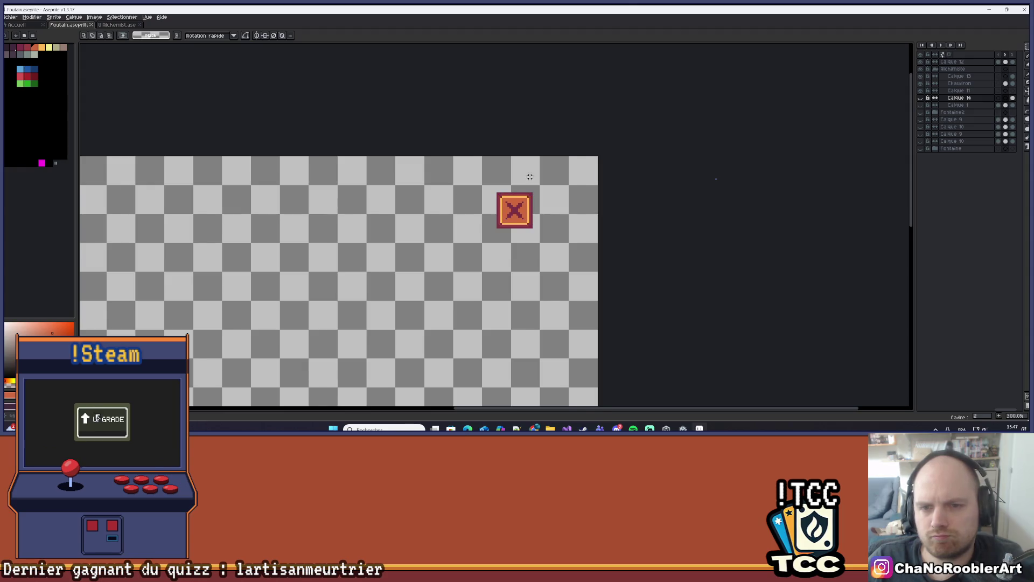
scroll(529, 176, "right", 2)
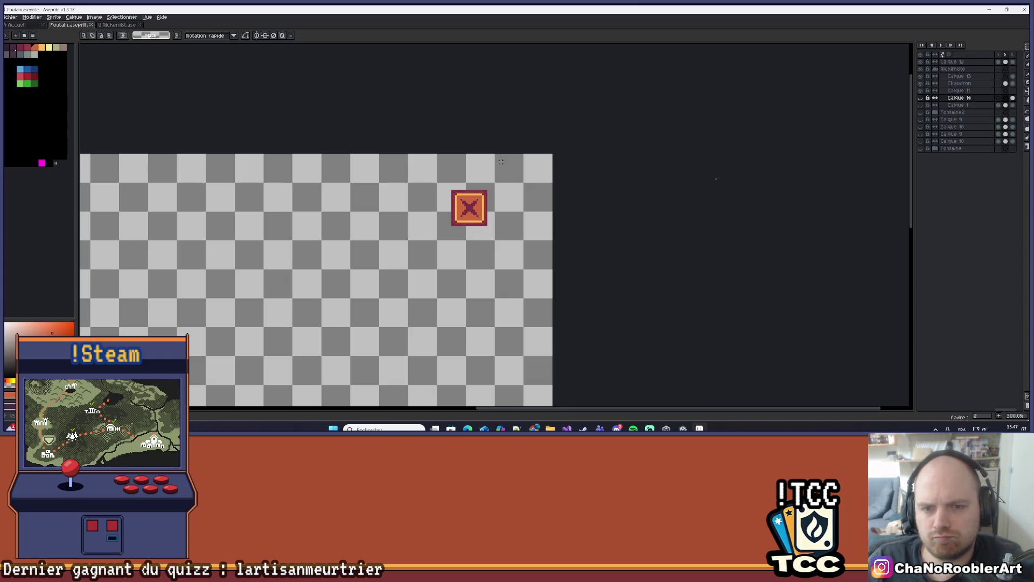
scroll(501, 161, "down", 1)
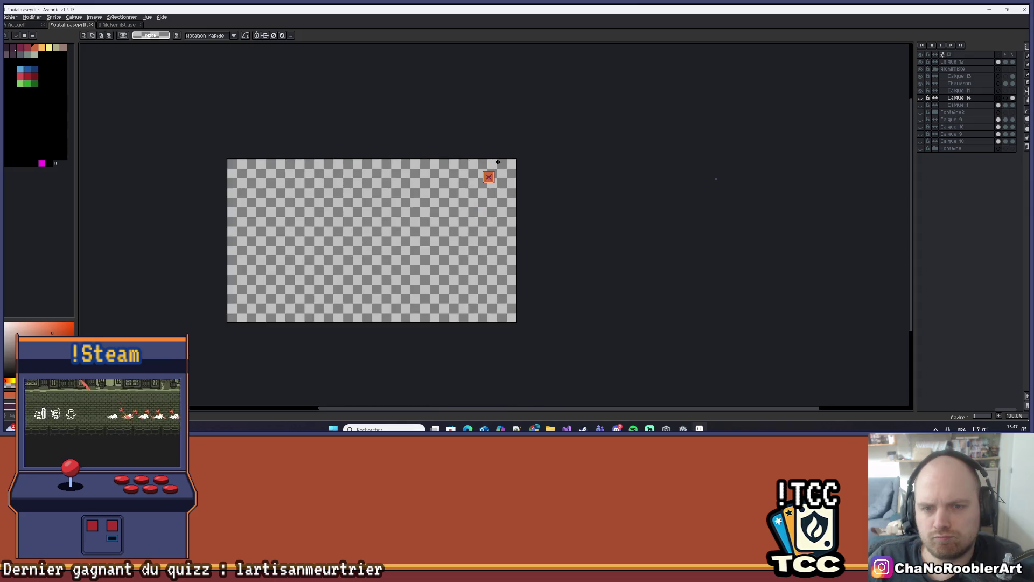
scroll(509, 161, "up", 5)
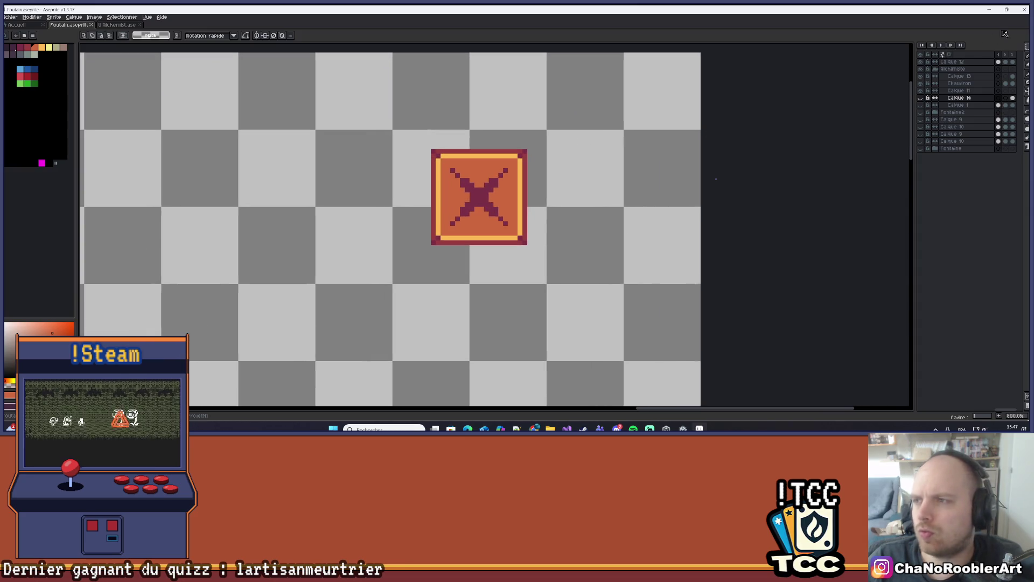
left_click(997, 62)
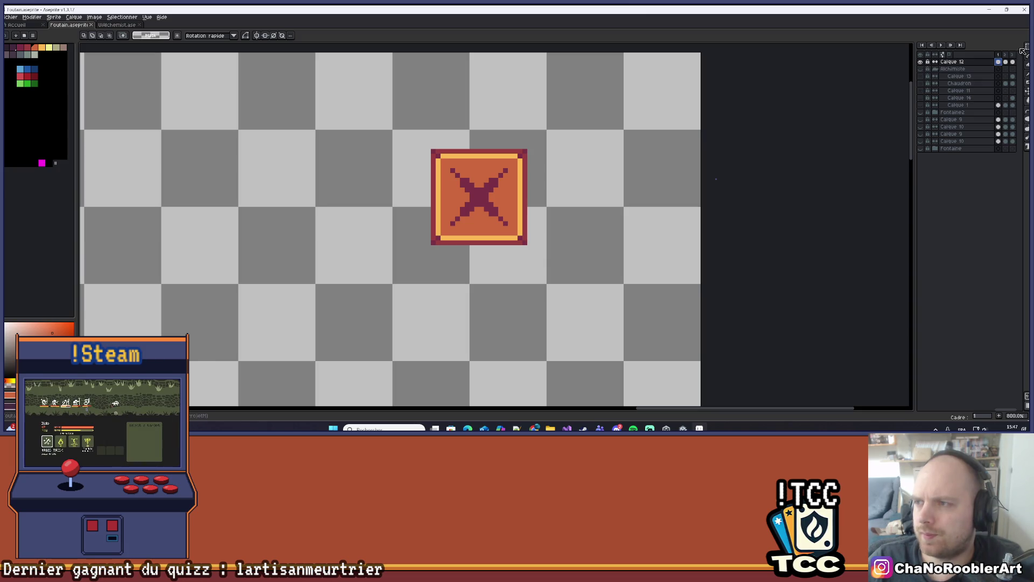
scroll(638, 148, "up", 3)
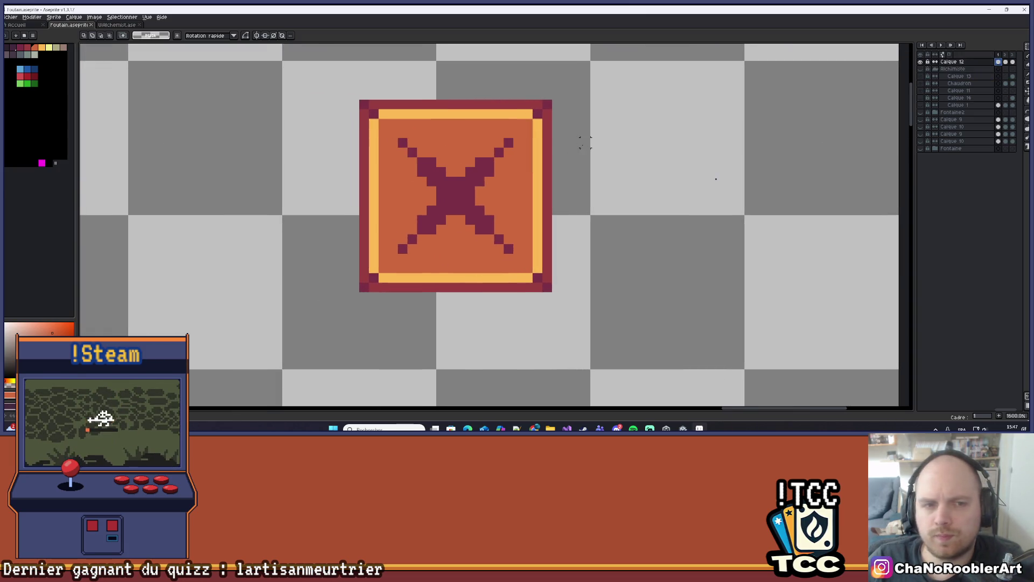
left_click_drag(360, 102, 552, 292)
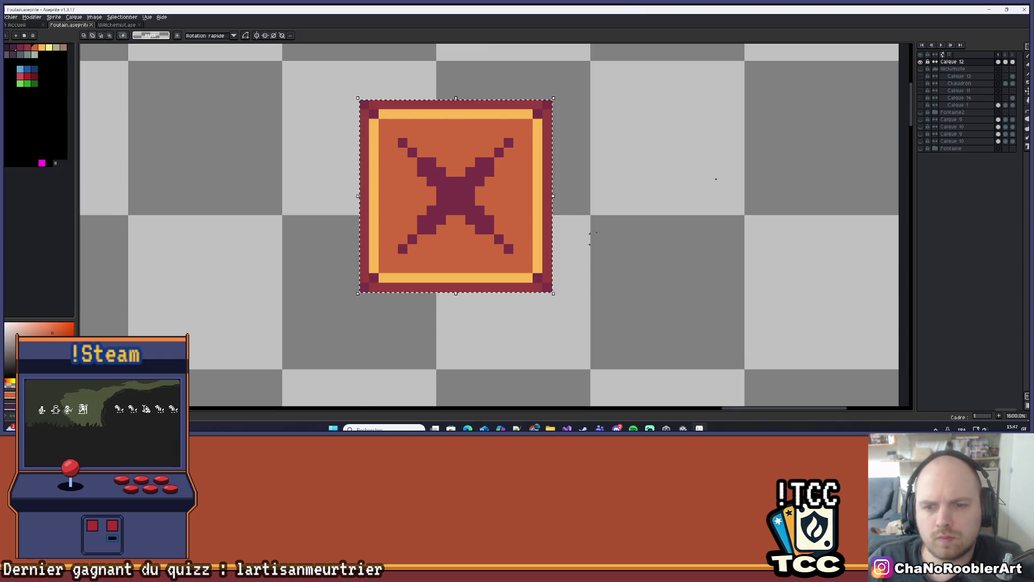
scroll(395, 243, "down", 1)
left_click(11, 16)
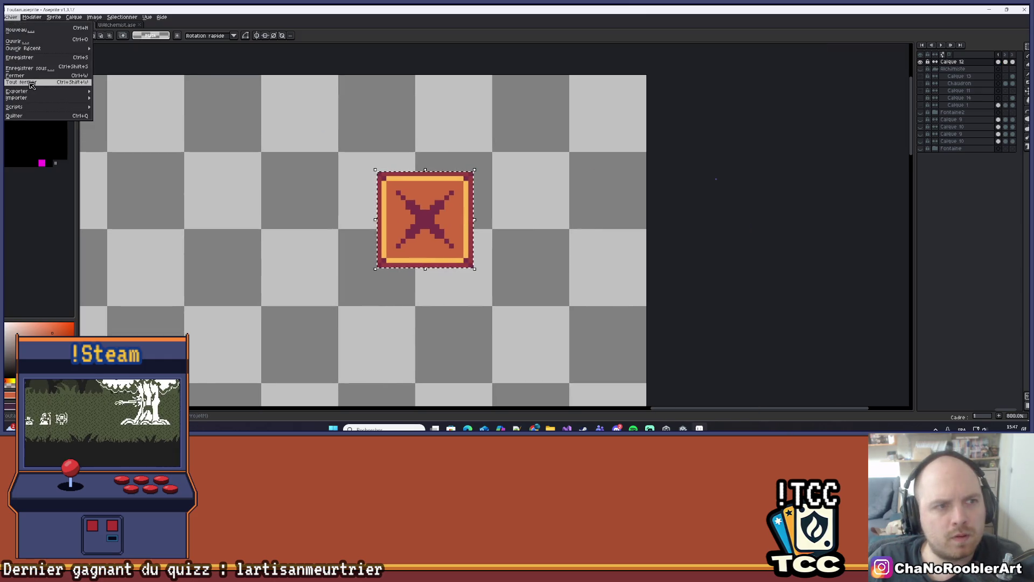
Step: Review the sprite sheet export's layout, border, output and source settings, keeping constraint Aucune
mouse_move(65, 91)
left_click(142, 104)
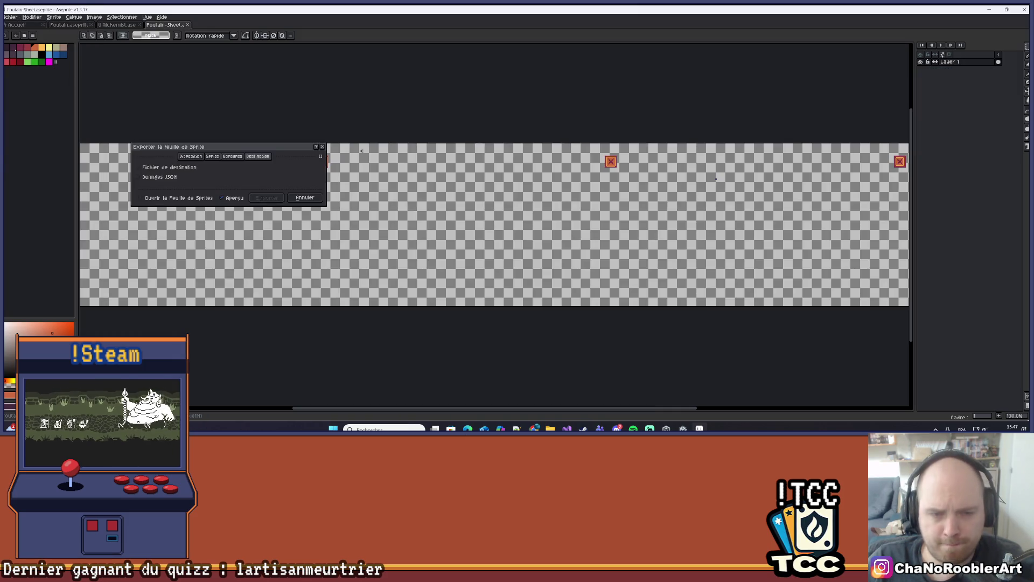
left_click(190, 157)
left_click(235, 157)
left_click(287, 161)
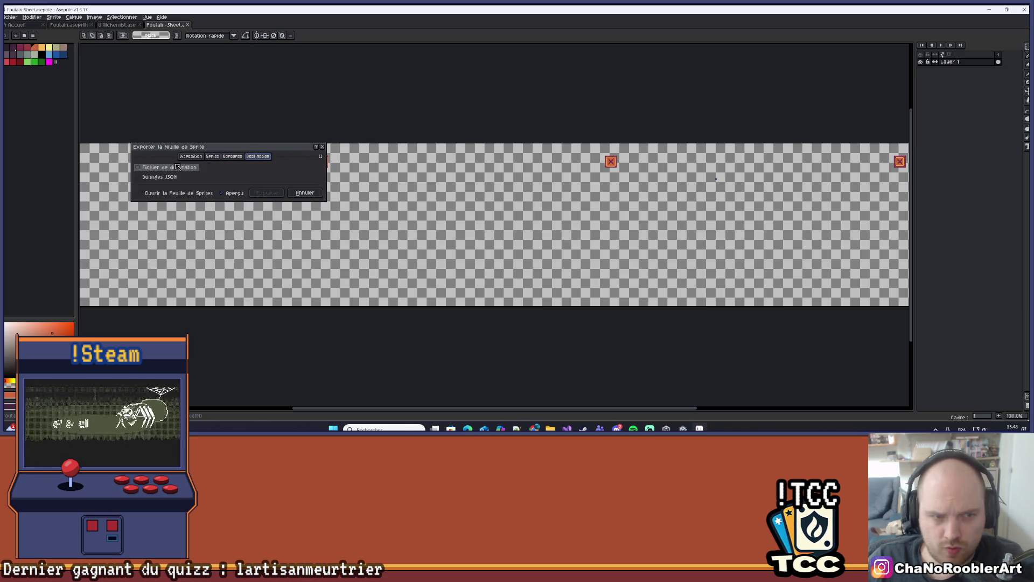
left_click(191, 157)
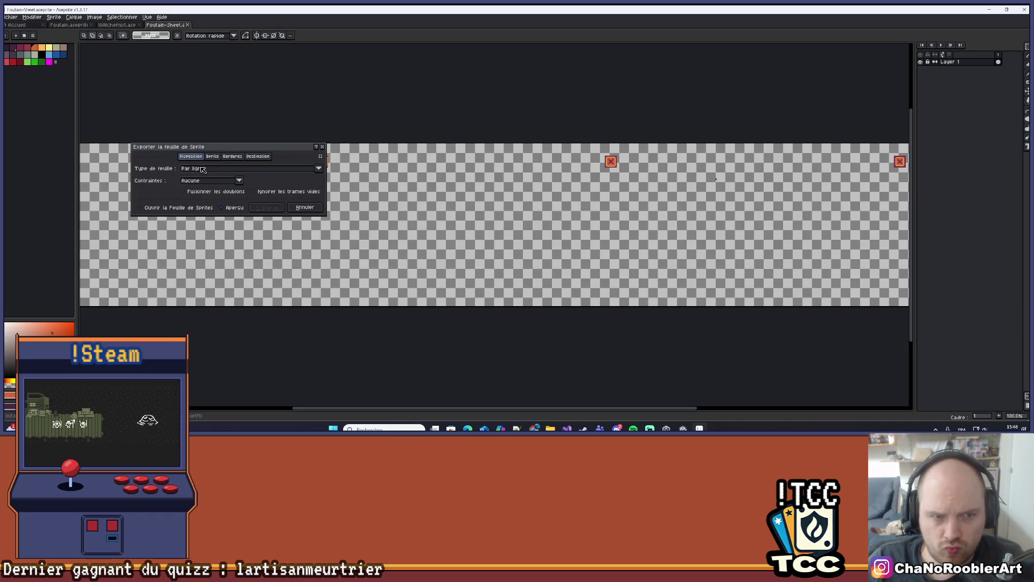
left_click(240, 184)
left_click(237, 182)
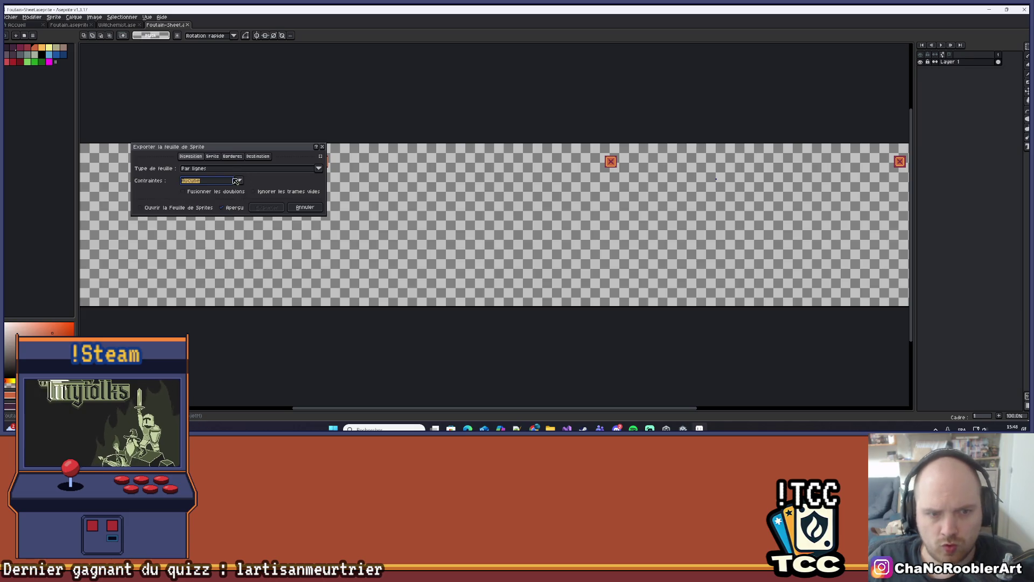
left_click(213, 156)
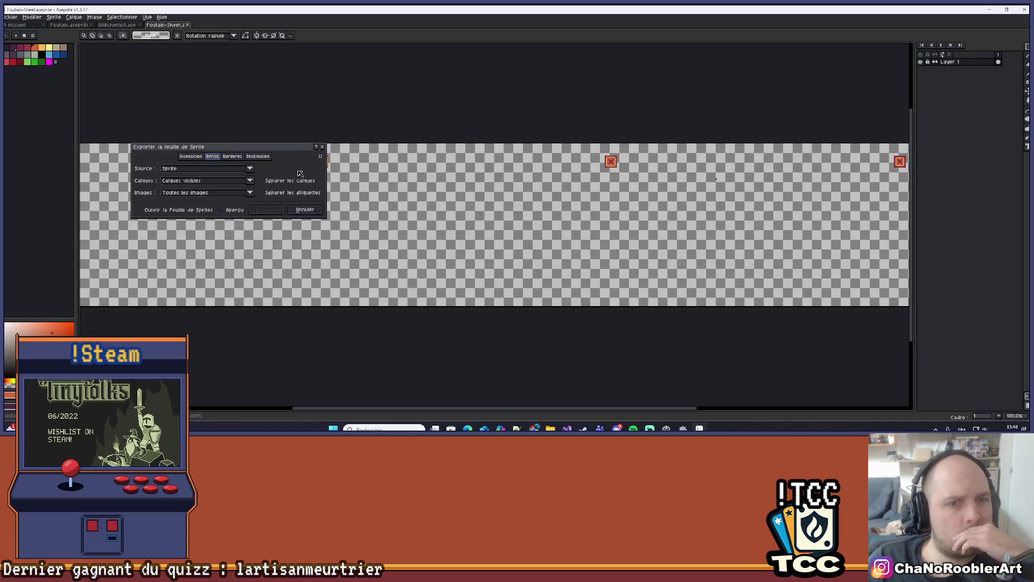
left_click(250, 181)
left_click(251, 182)
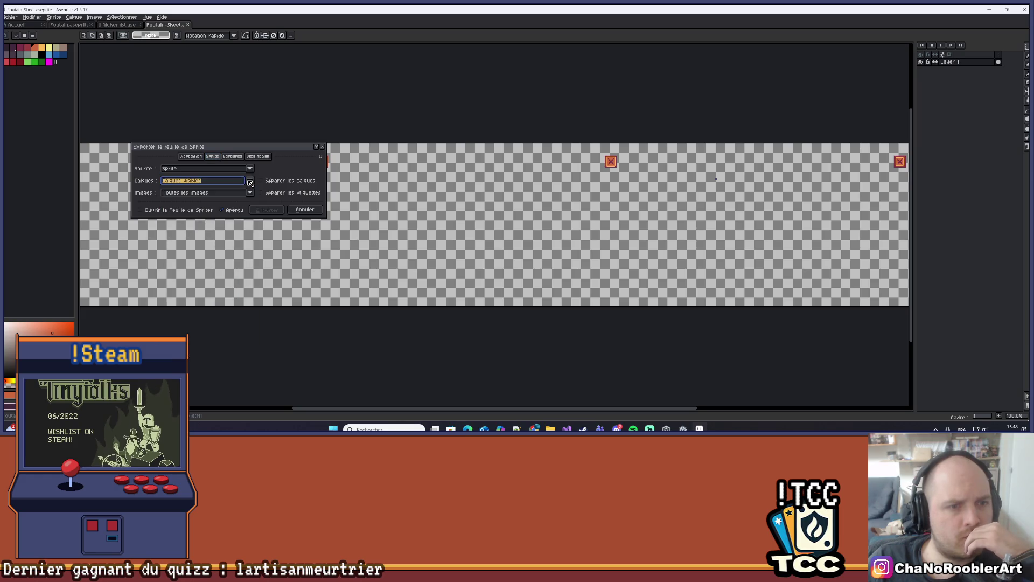
left_click(250, 192)
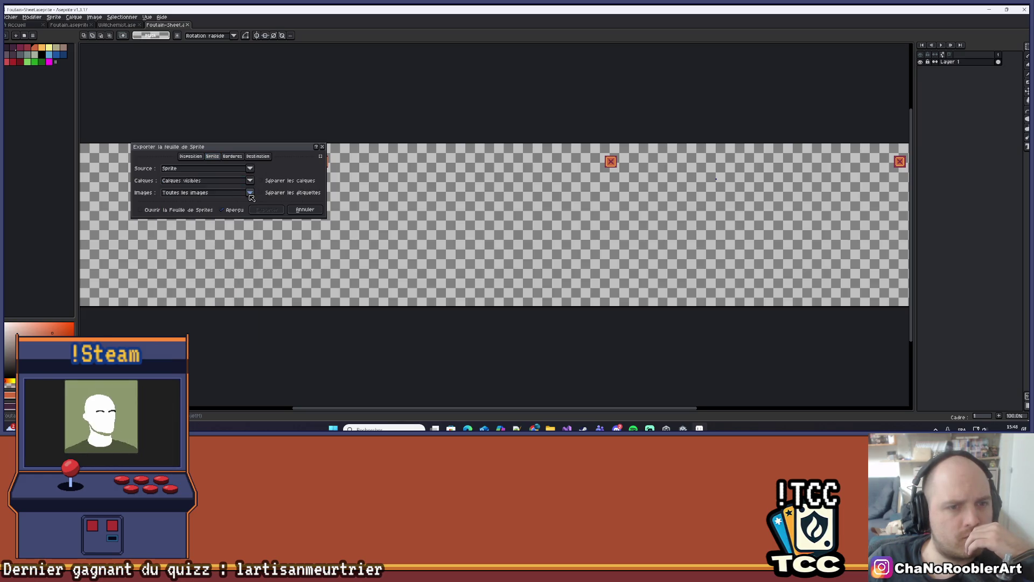
left_click(240, 205)
left_click(249, 192)
left_click(218, 201)
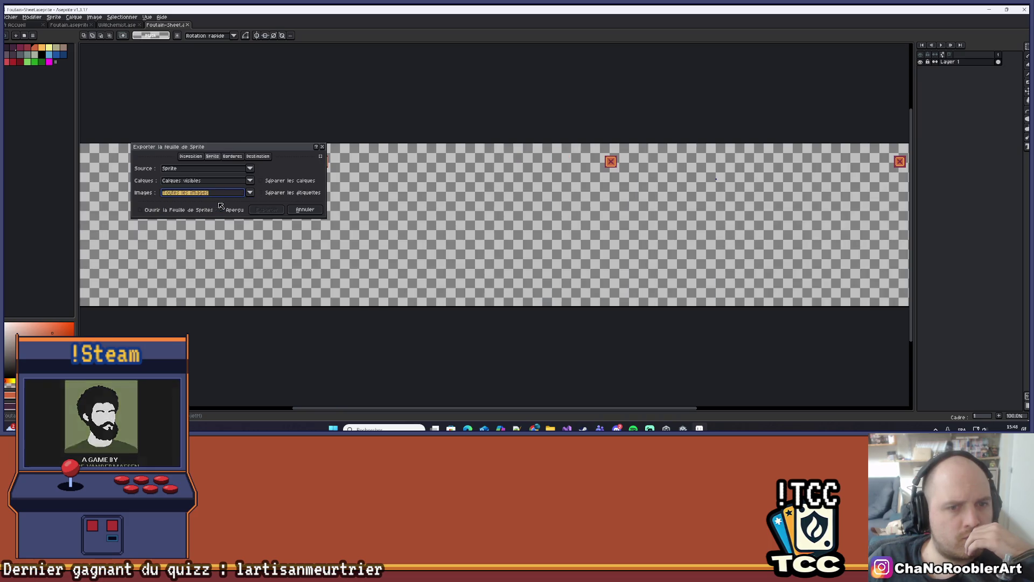
Step: Try exporting only selected layers and frames, then cancel the sprite sheet export
left_click(261, 181)
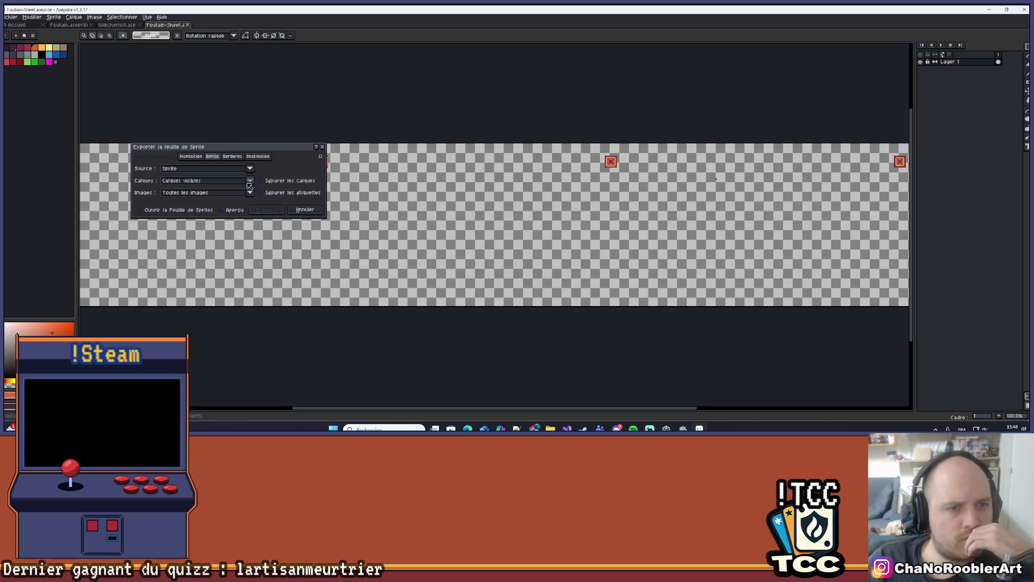
left_click(249, 182)
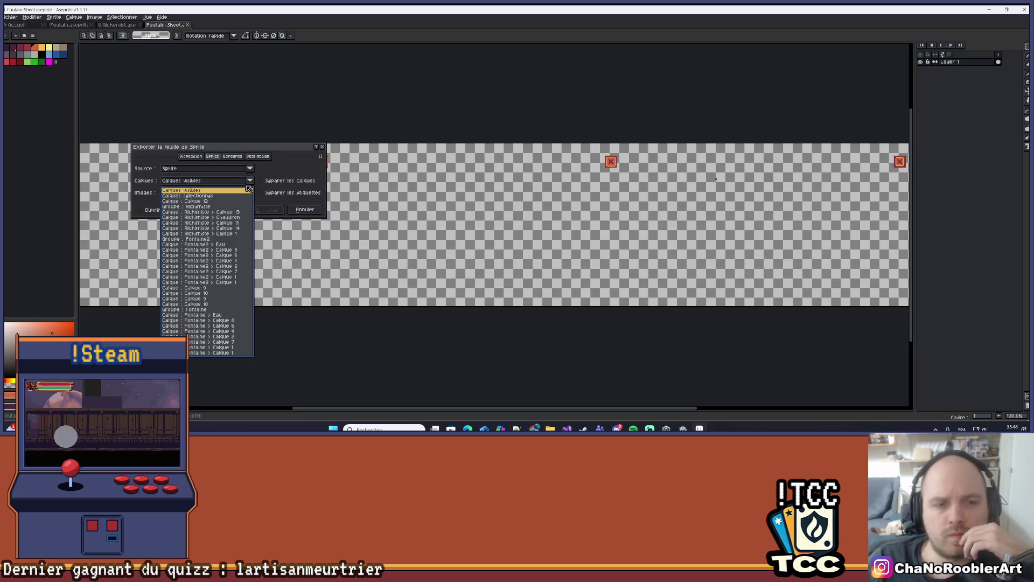
left_click(210, 197)
left_click(251, 170)
left_click(274, 169)
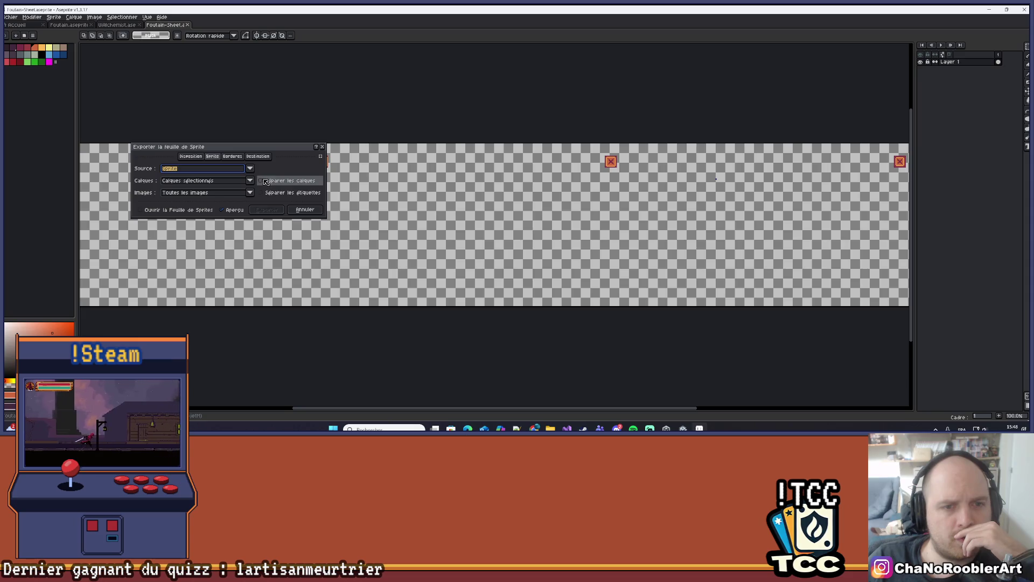
left_click(250, 181)
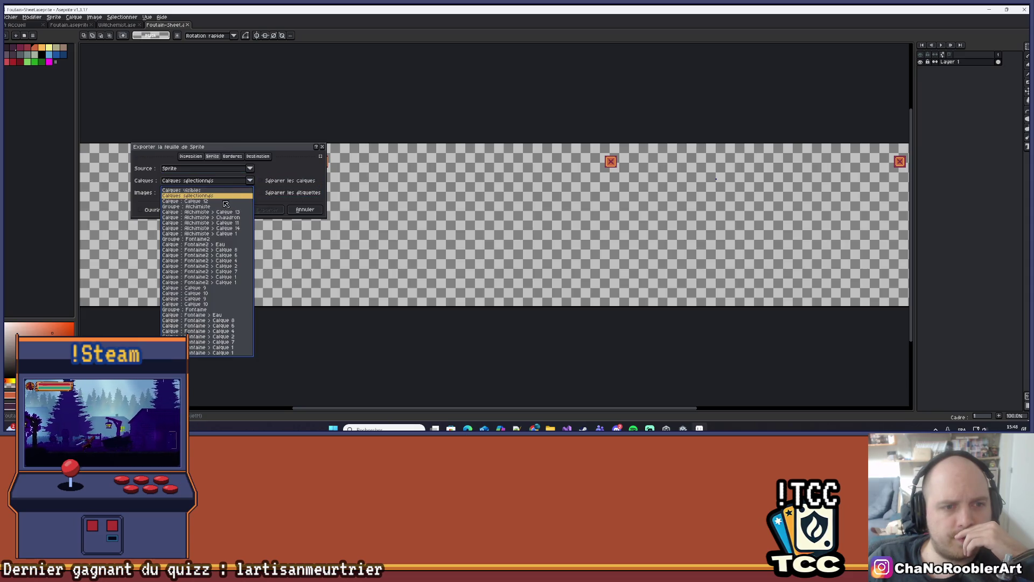
left_click(222, 198)
left_click(224, 198)
left_click(225, 200)
left_click(225, 192)
left_click(226, 201)
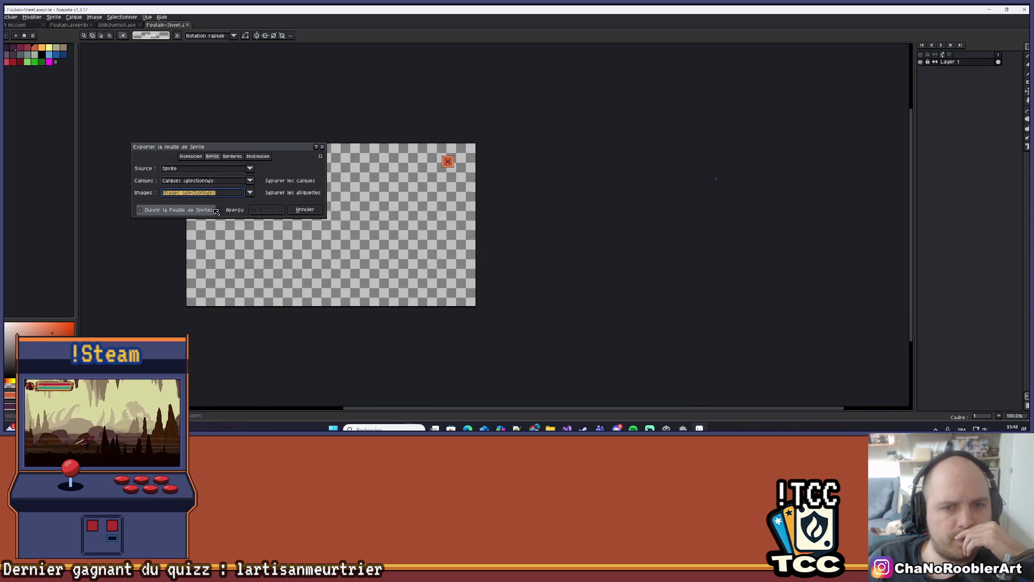
mouse_move(273, 155)
left_mouse_down()
mouse_move(367, 257)
mouse_move(332, 209)
left_mouse_up()
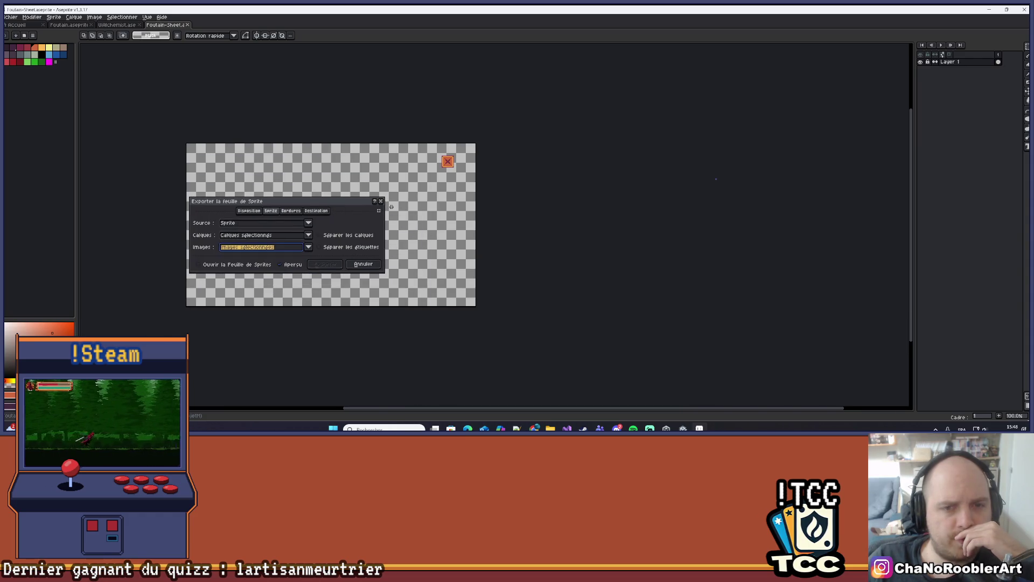
left_click(382, 203)
scroll(345, 226, "down", 3)
scroll(324, 220, "up", 5)
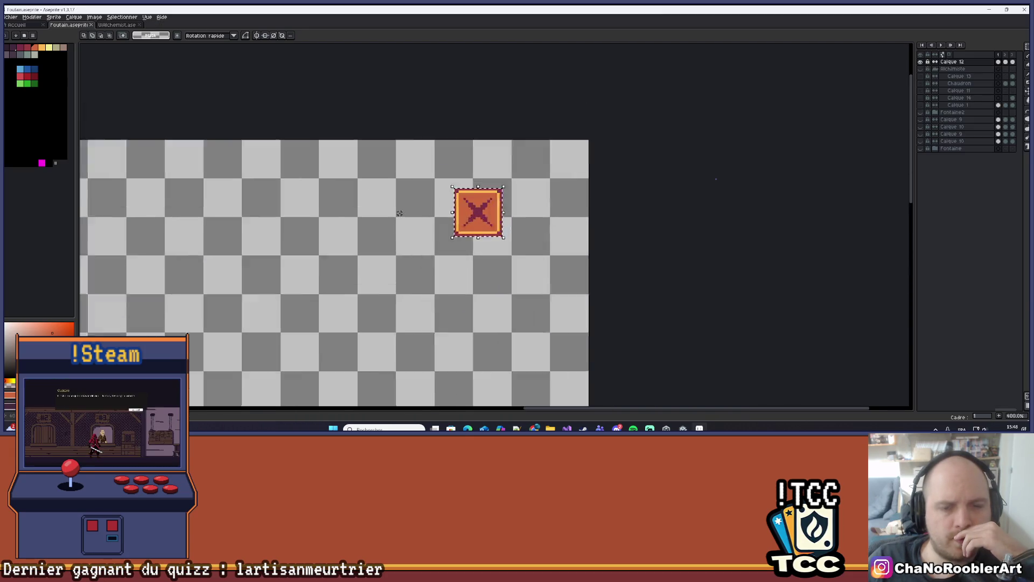
scroll(312, 219, "down", 1)
scroll(372, 235, "up", 1)
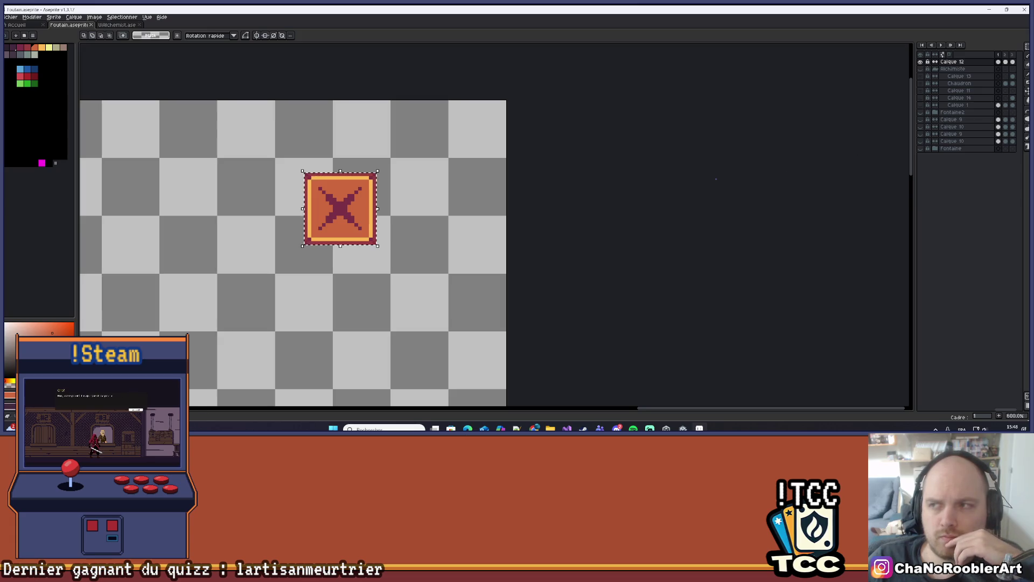
Step: Start a single-image export limited to the selected frames, keeping forward direction
left_click(11, 17)
mouse_move(21, 91)
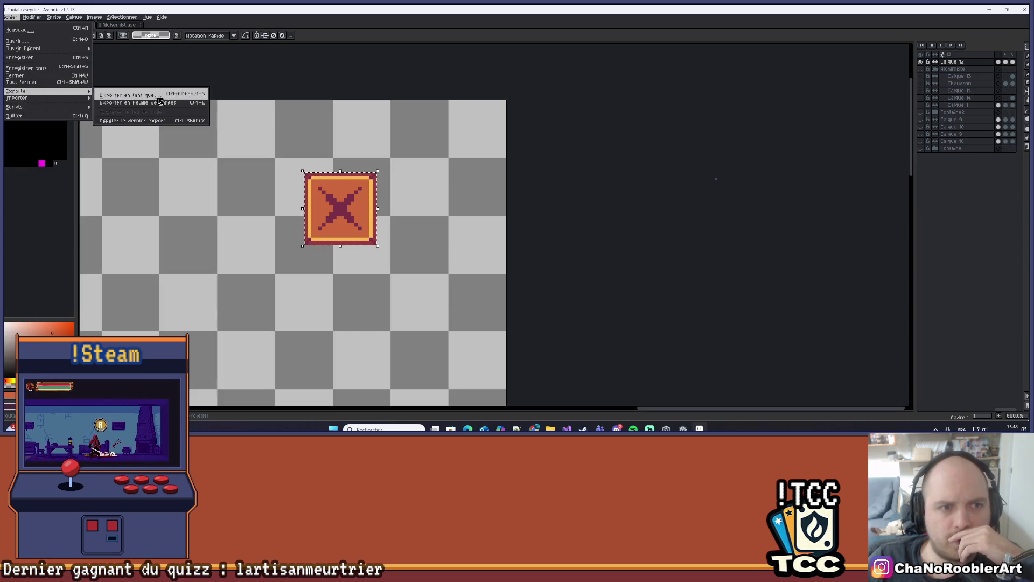
left_click(124, 93)
left_click(541, 209)
left_click(541, 209)
left_click(543, 210)
left_click(540, 220)
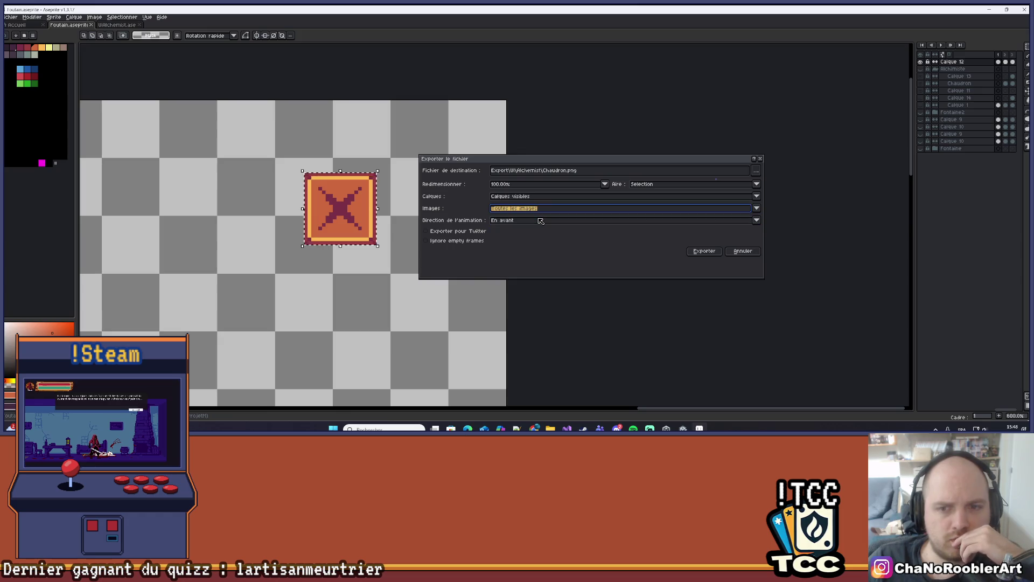
left_click(535, 213)
left_click(531, 231)
left_click(532, 208)
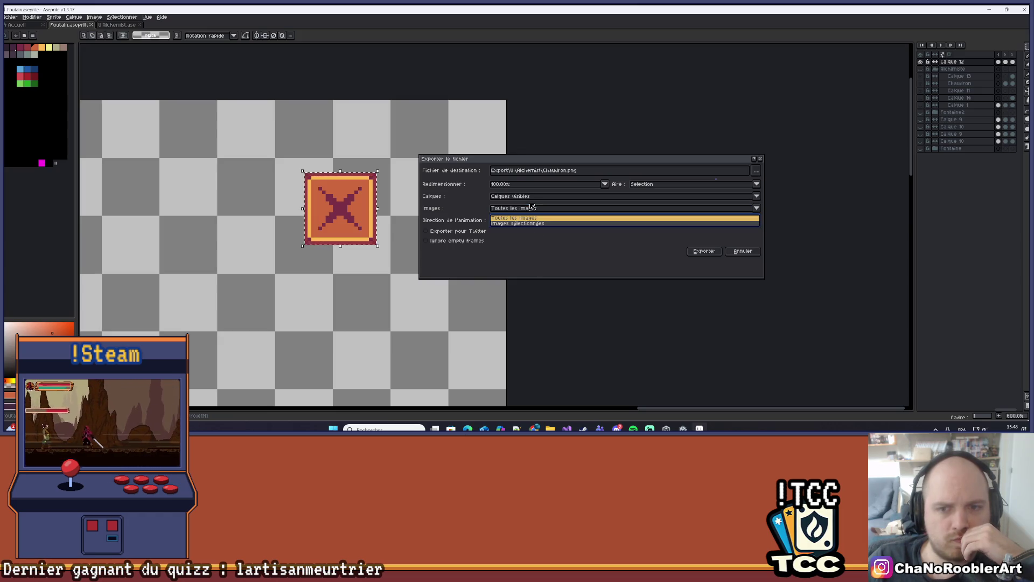
left_click(526, 231)
left_click(527, 210)
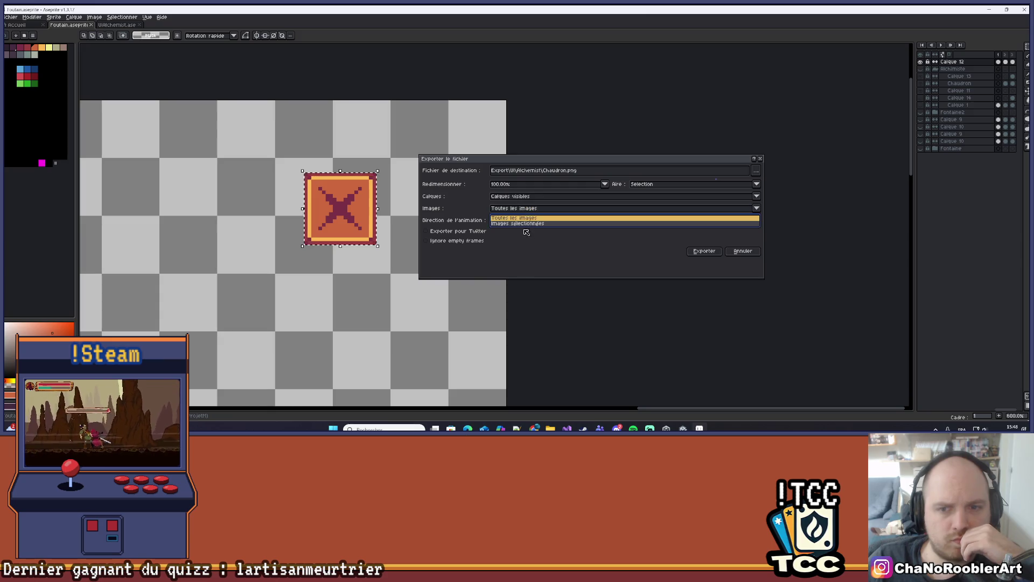
left_click(526, 223)
left_click(526, 222)
left_click(461, 273)
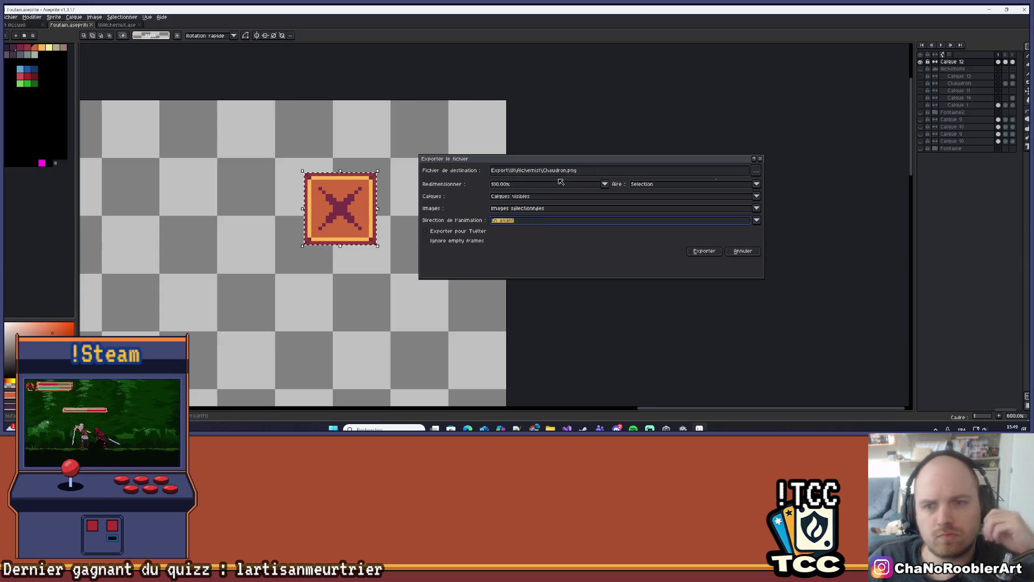
Step: Rename the output to CroixIdle.png instead of overwriting Chaudron.png and export it
left_click(565, 171)
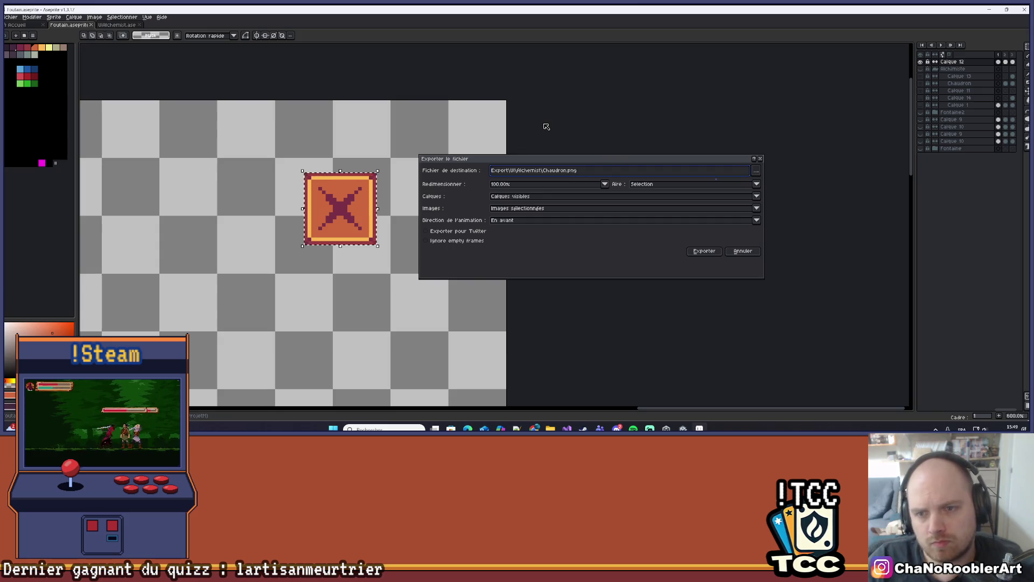
key("Return")
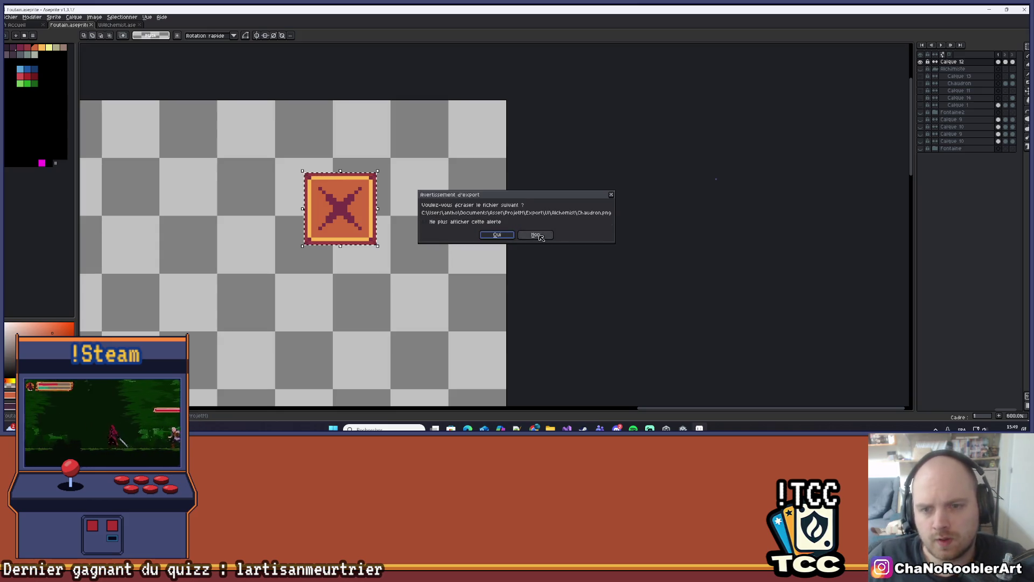
left_click(533, 234)
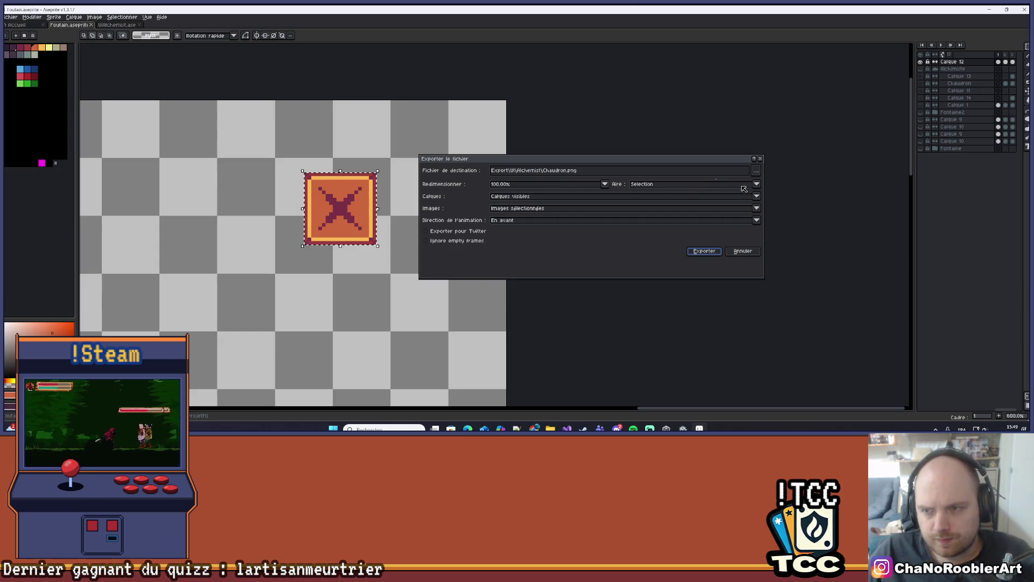
left_click(569, 172)
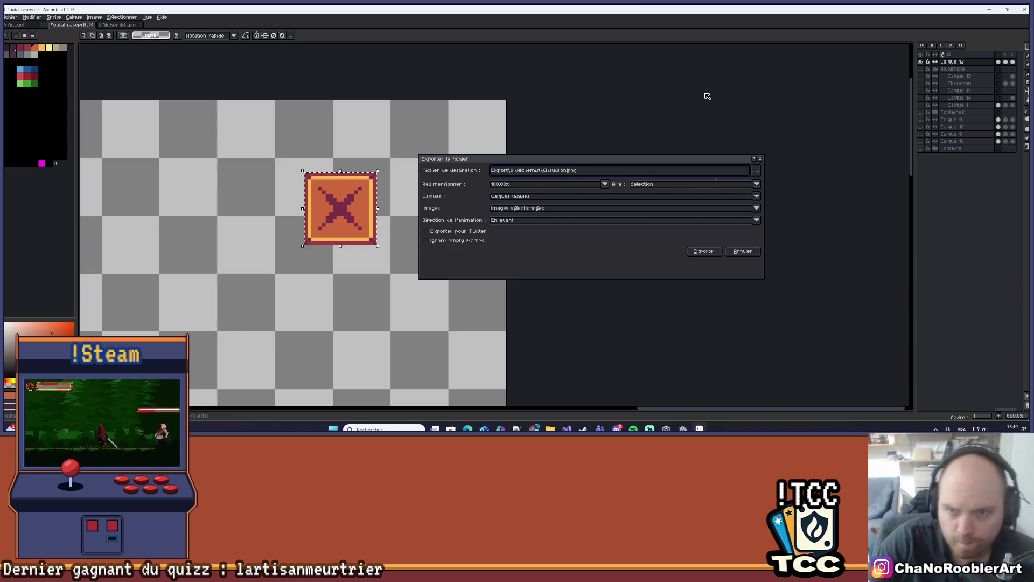
key("BackSpace")
type("r")
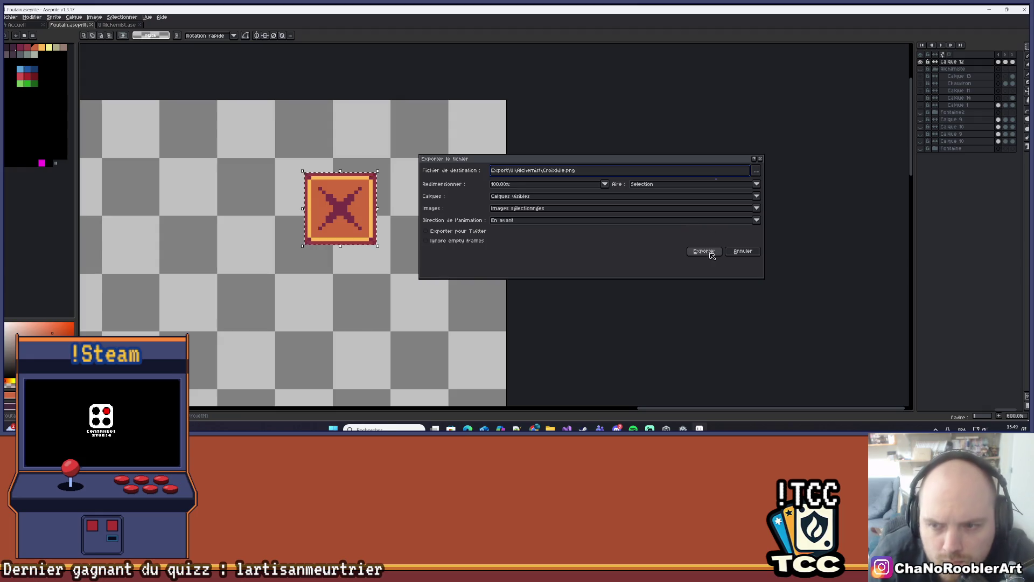
left_click(706, 251)
left_click(1006, 63)
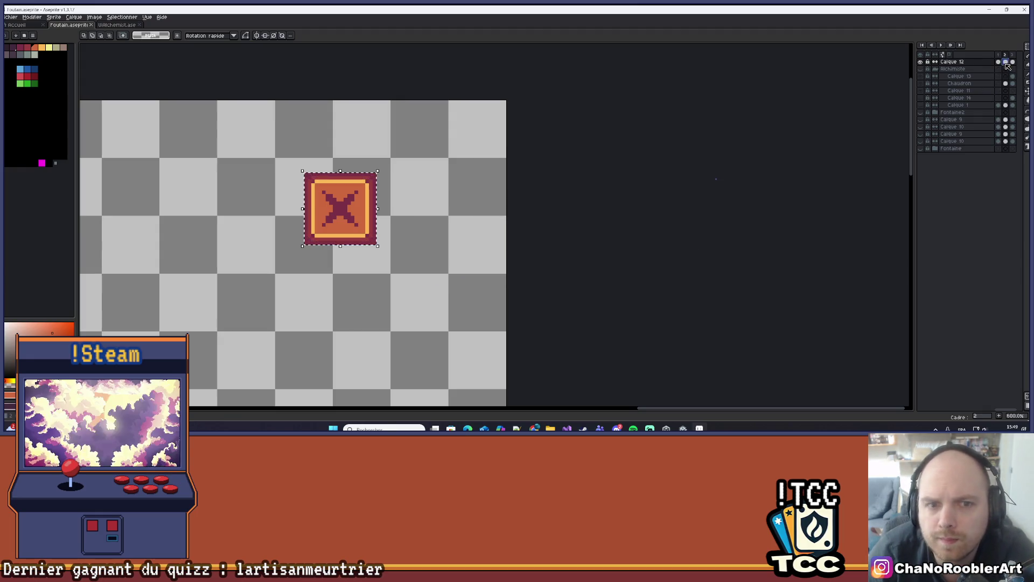
Step: Export the cross's second frame as CroixHover.png
left_click(10, 17)
mouse_move(32, 91)
left_click(124, 93)
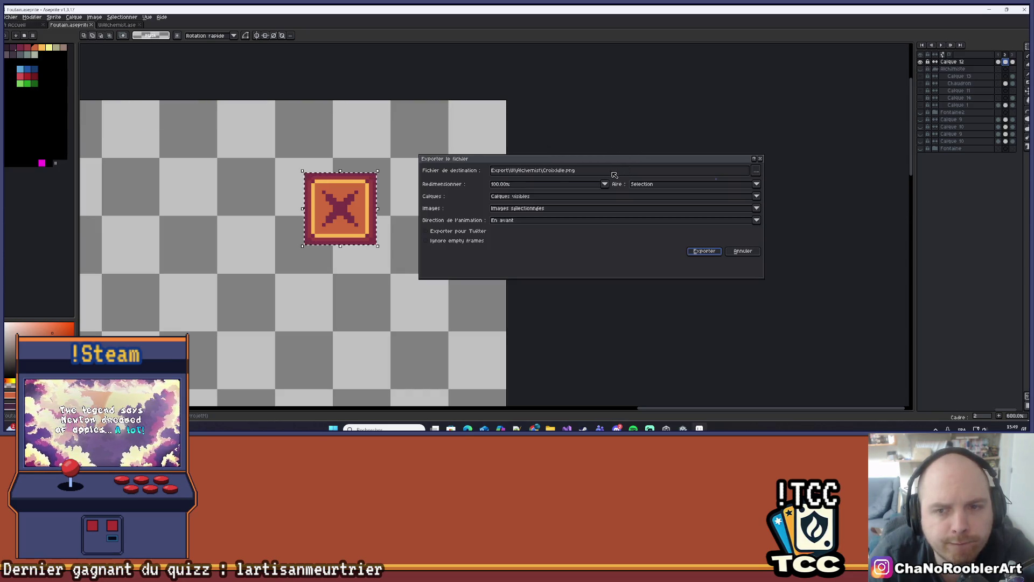
left_click(566, 172)
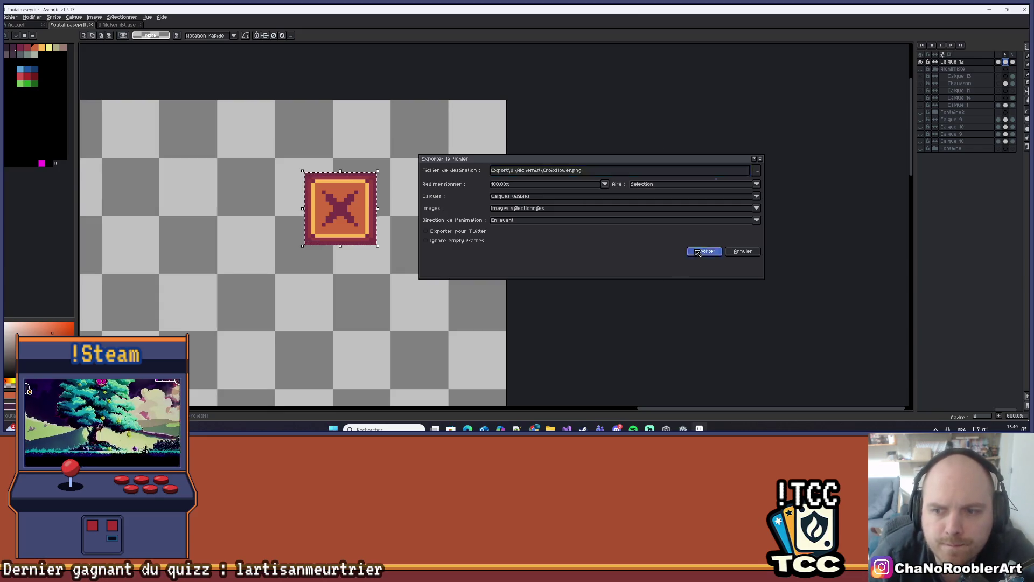
left_click(704, 251)
Step: Export the third frame as CroixClick.png and return to Unity
left_click(1013, 62)
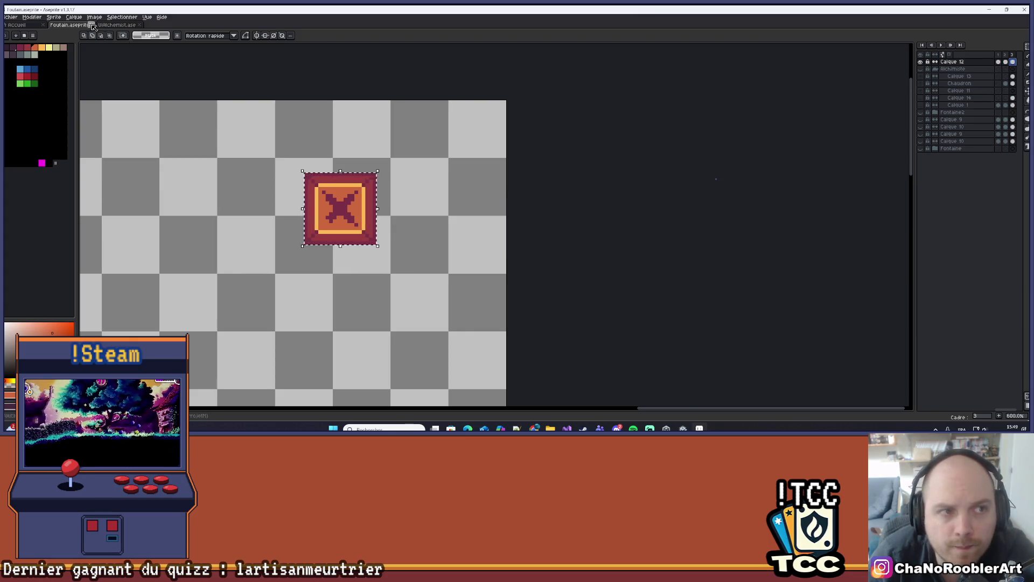
left_click(11, 17)
mouse_move(45, 92)
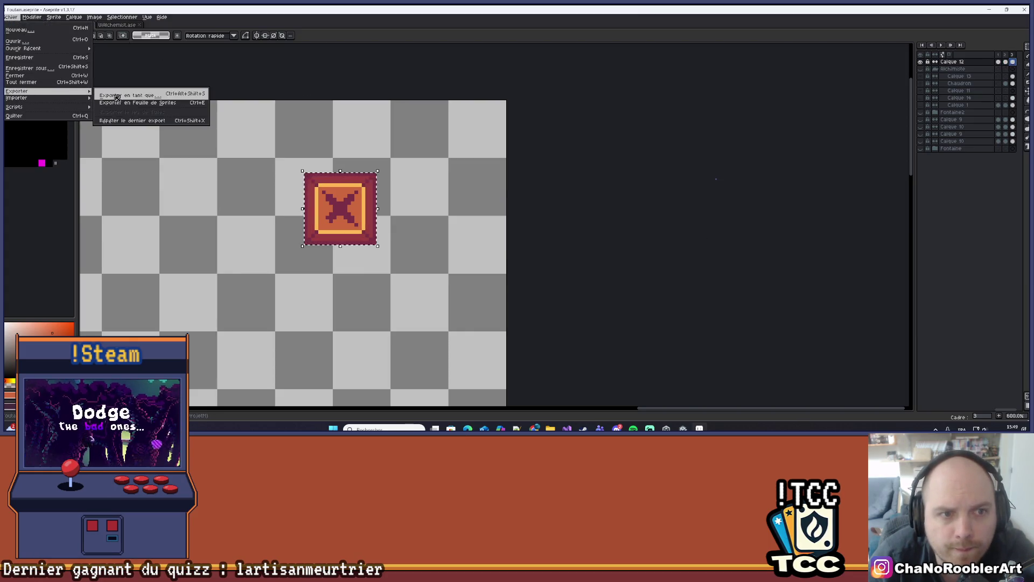
left_click(119, 98)
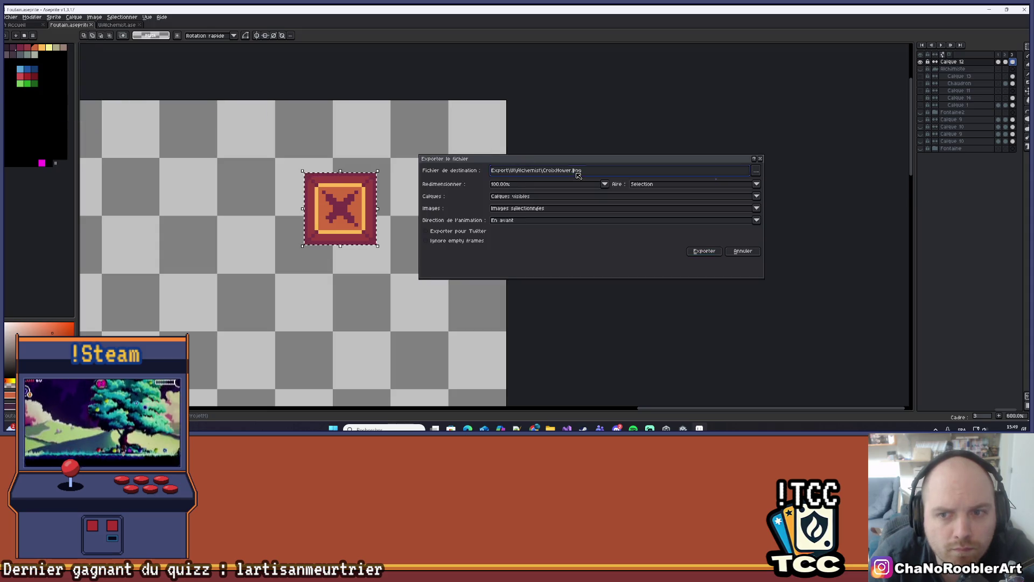
key("BackSpace")
key("BackSpace")
key("BackSpace")
type("Click")
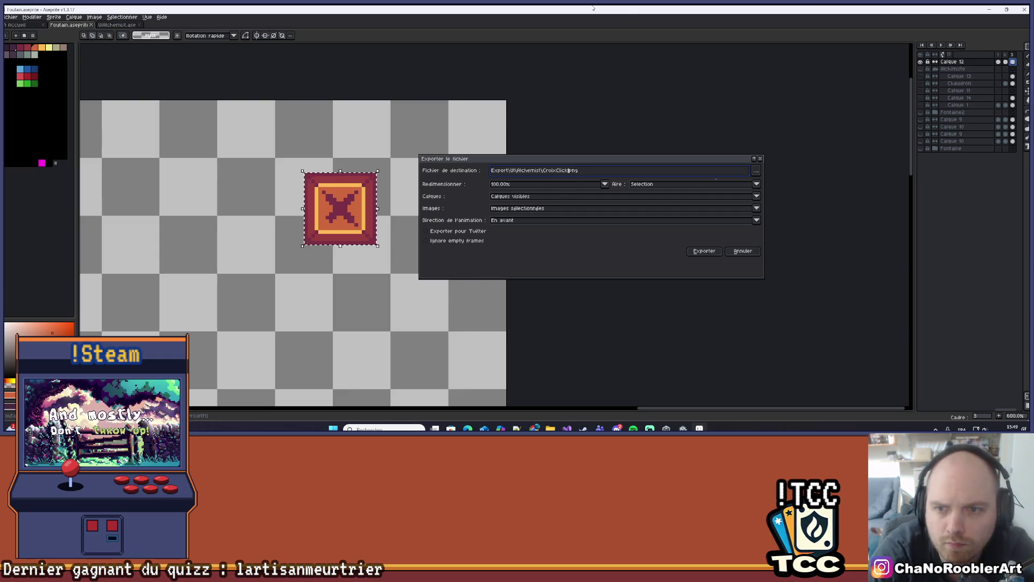
left_click(699, 250)
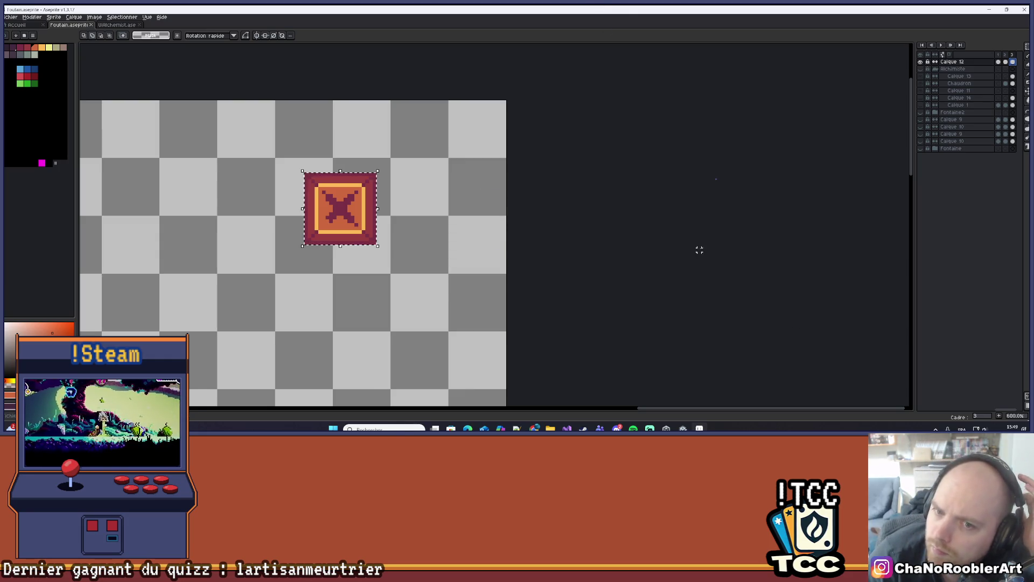
left_click(990, 9)
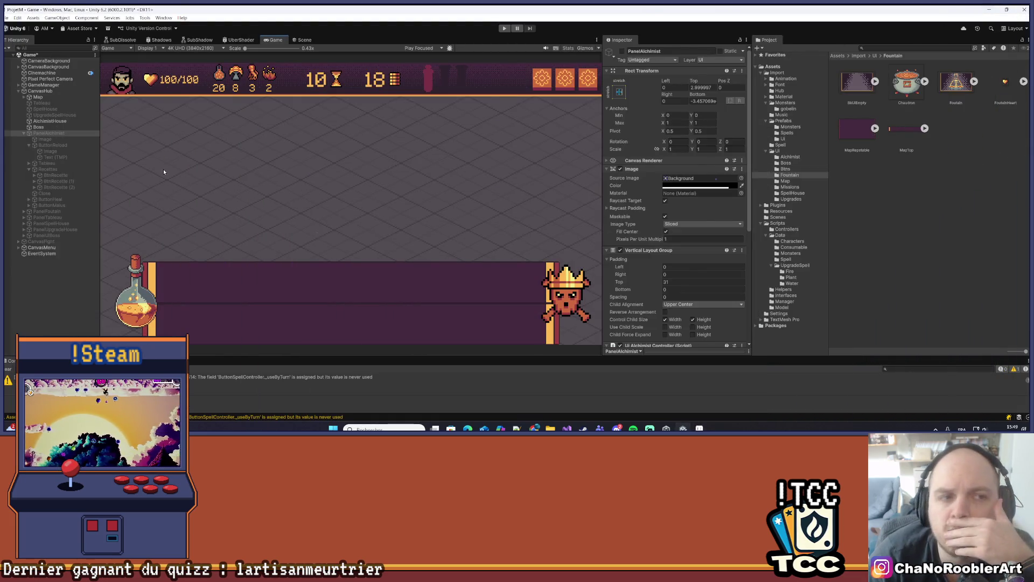
Step: Enable PanelAlchimist and place an active duplicate of Close above Recettes
left_click(623, 52)
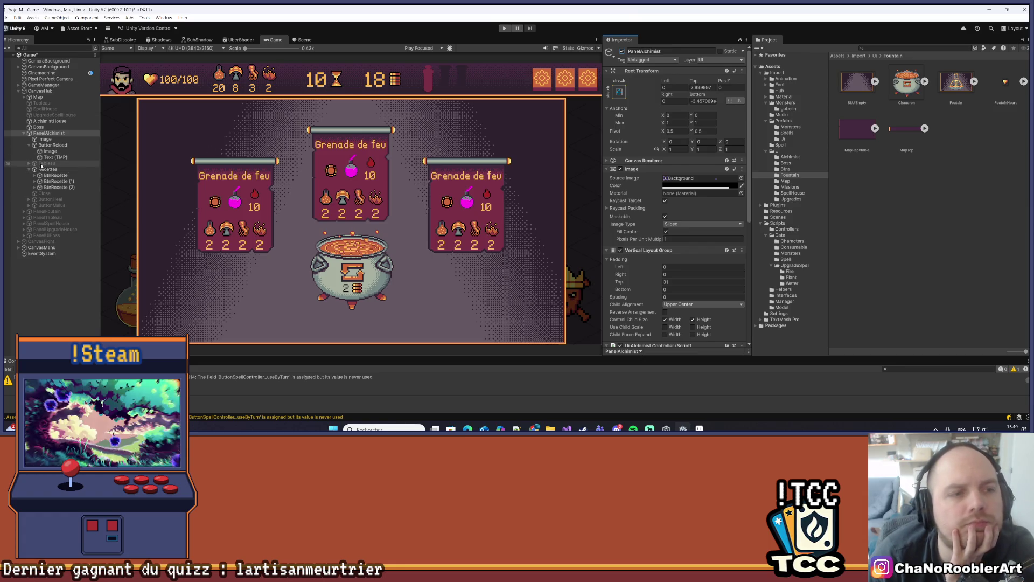
left_click(45, 193)
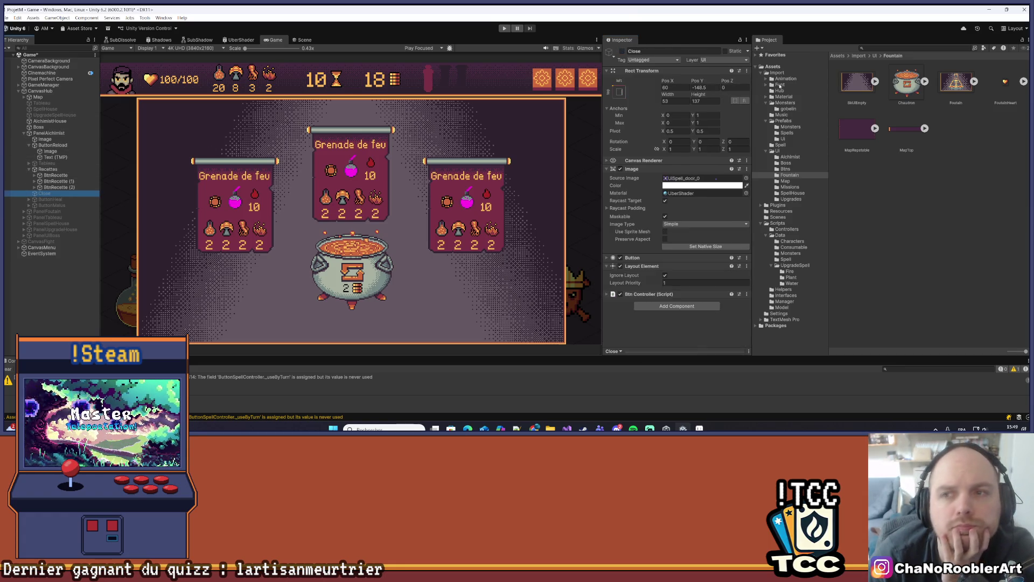
left_click(623, 51)
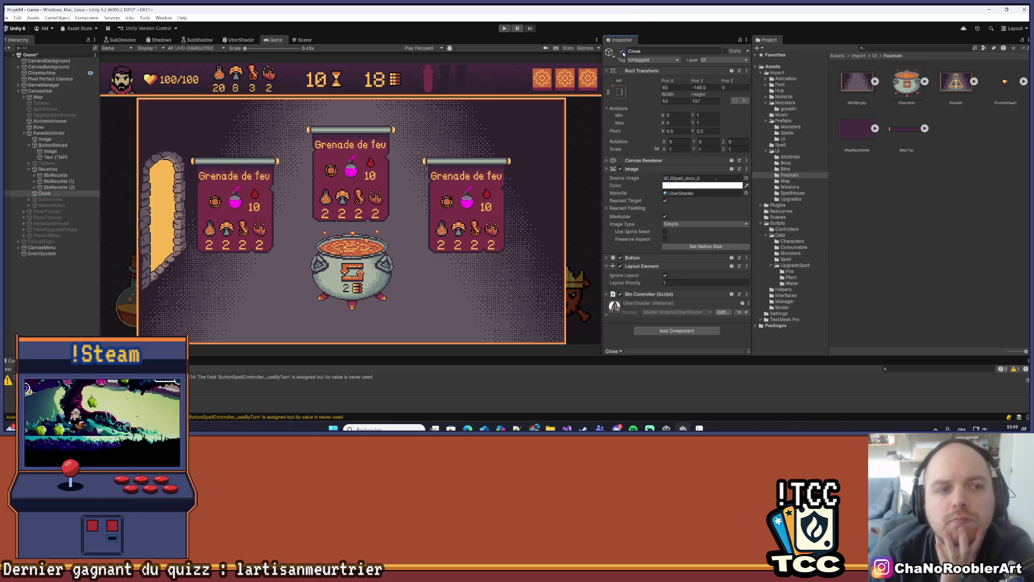
left_click(623, 52)
key("ctrl+d")
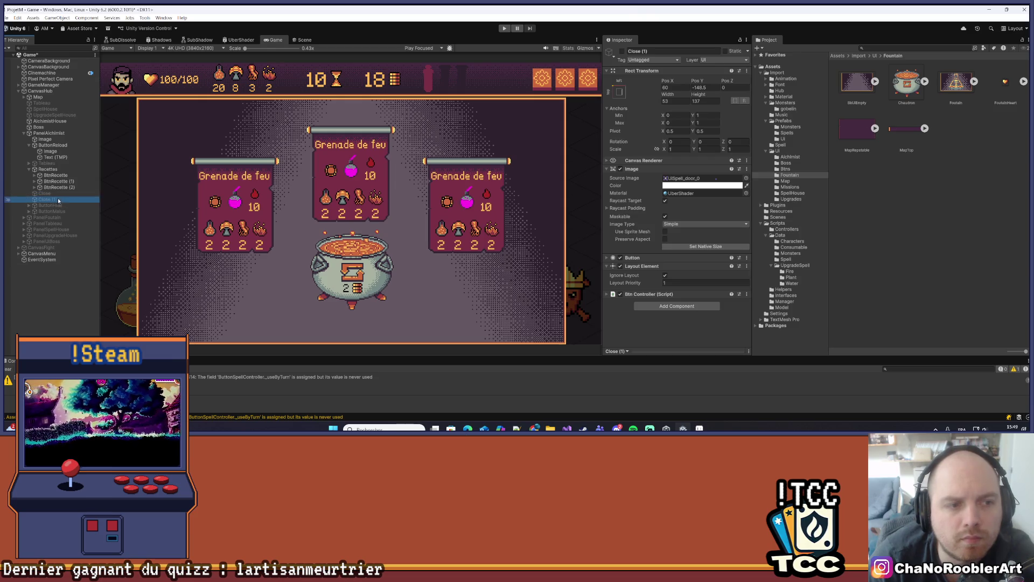
left_click_drag(46, 195, 46, 193)
left_click(622, 51)
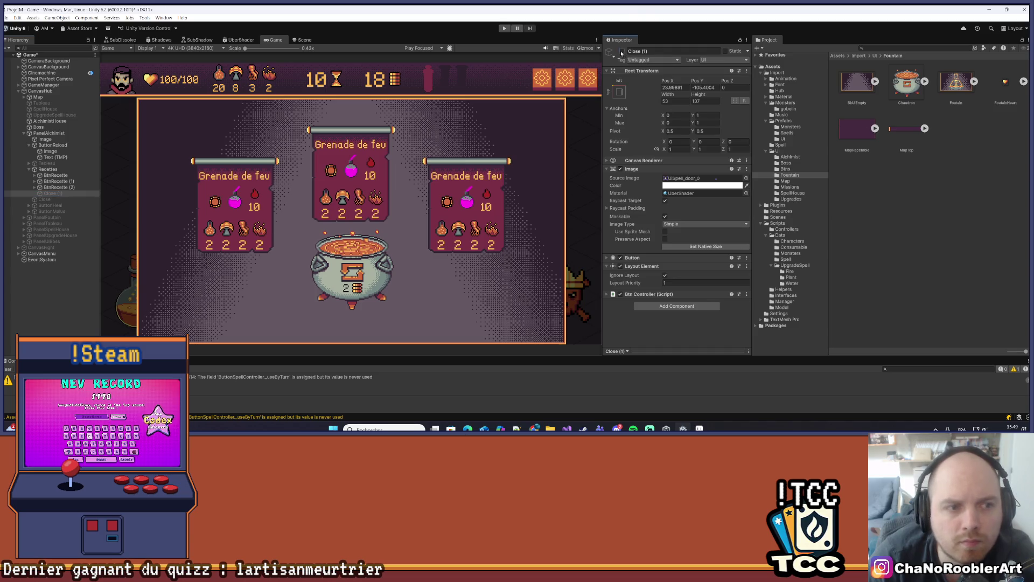
left_click_drag(39, 169, 39, 168)
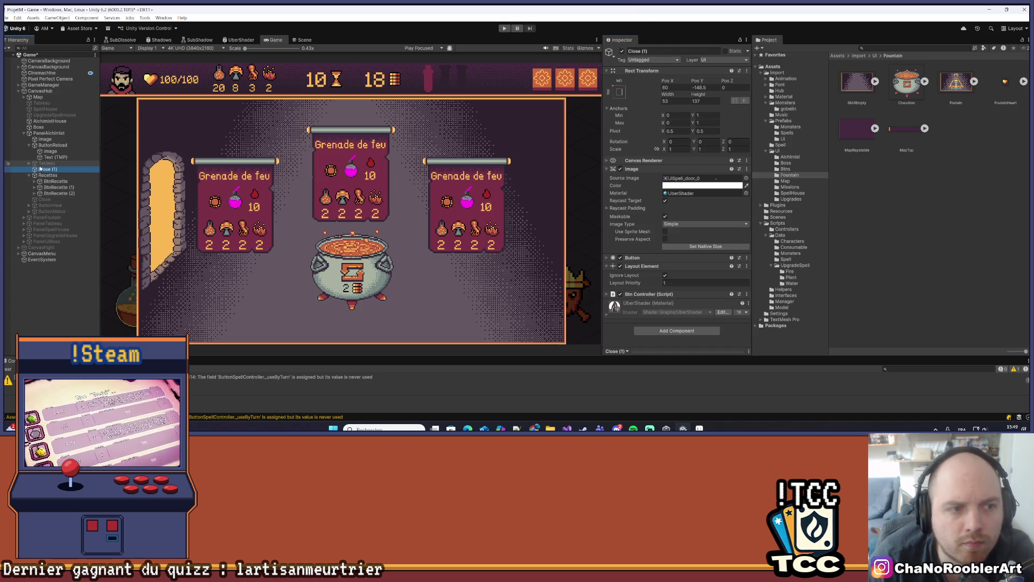
Step: Rename the Close copy to CloseCroix
right_click(43, 168)
left_click(105, 122)
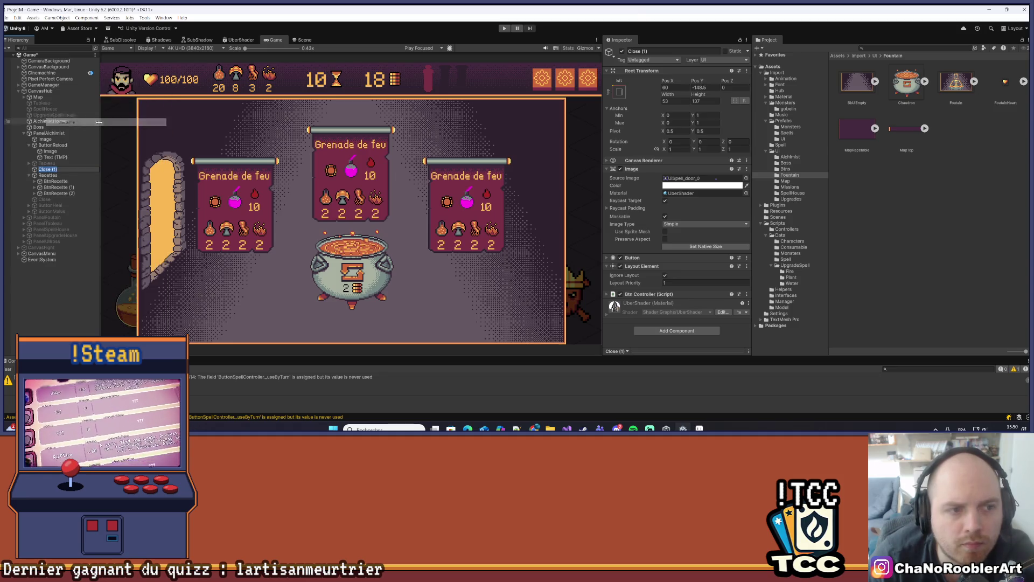
key("BackSpace")
key("BackSpace")
key("BackSpace")
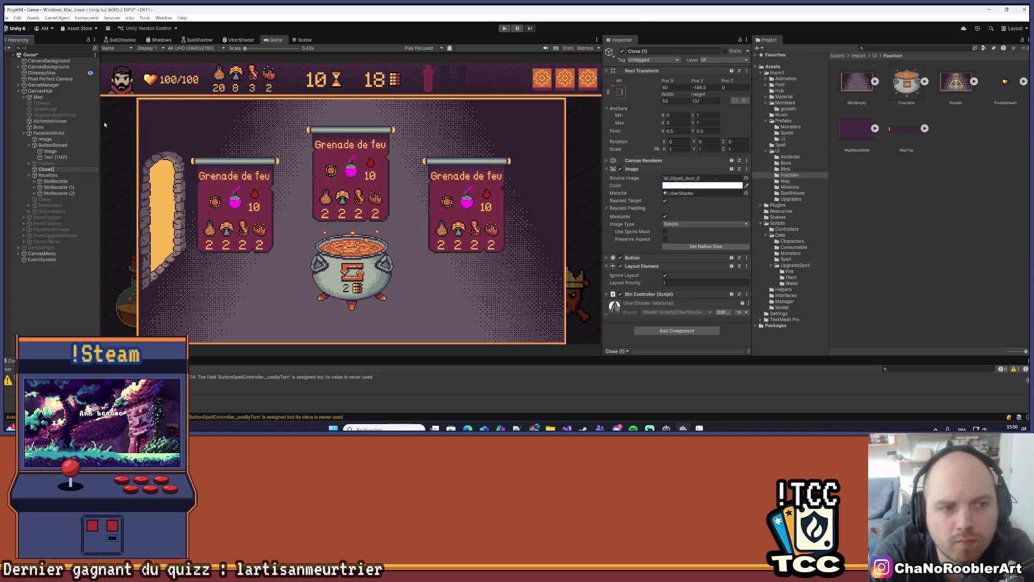
type("roix")
key("Return")
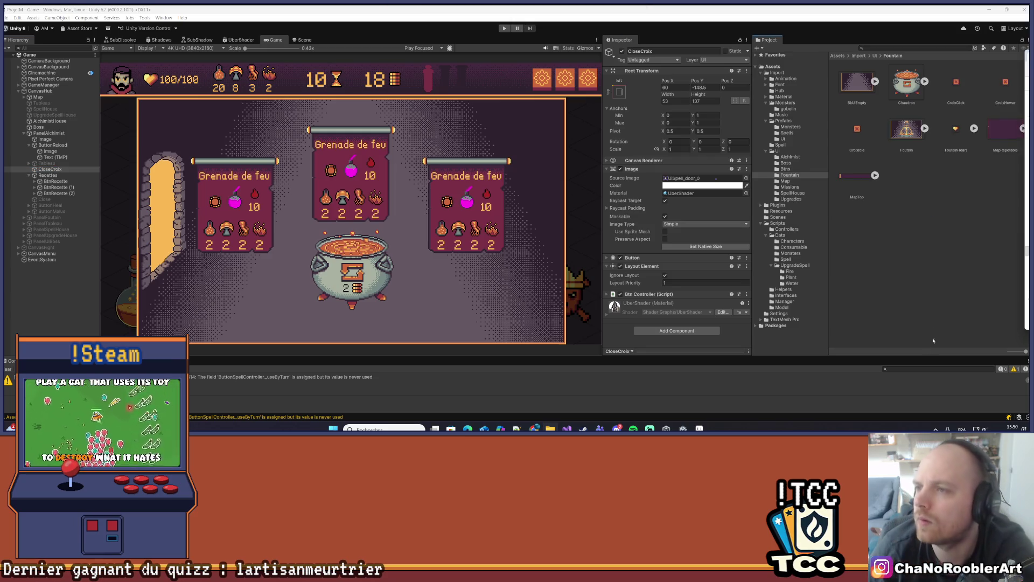
Step: Select the Croix textures and make them Sprite (2D and UI) at 16 pixels per unit
left_click(957, 85)
left_click(1000, 88, "ctrl")
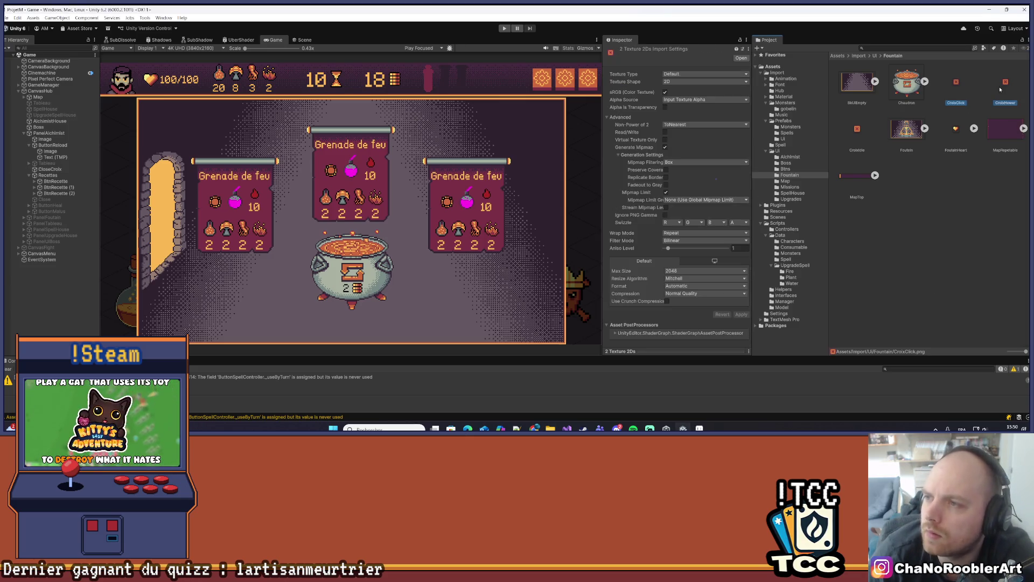
left_click(706, 74)
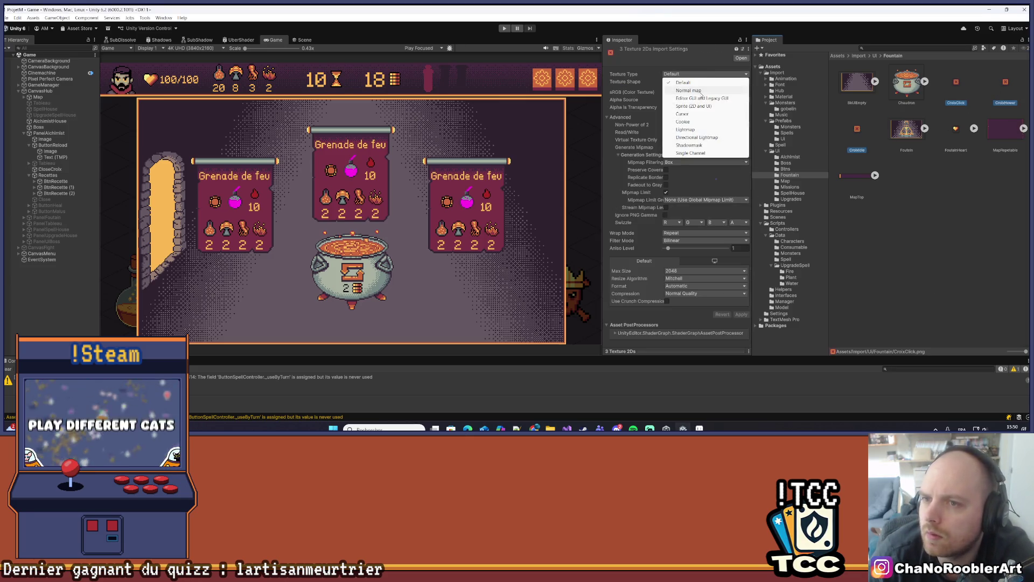
left_click(684, 113)
left_click(700, 75)
left_click(694, 106)
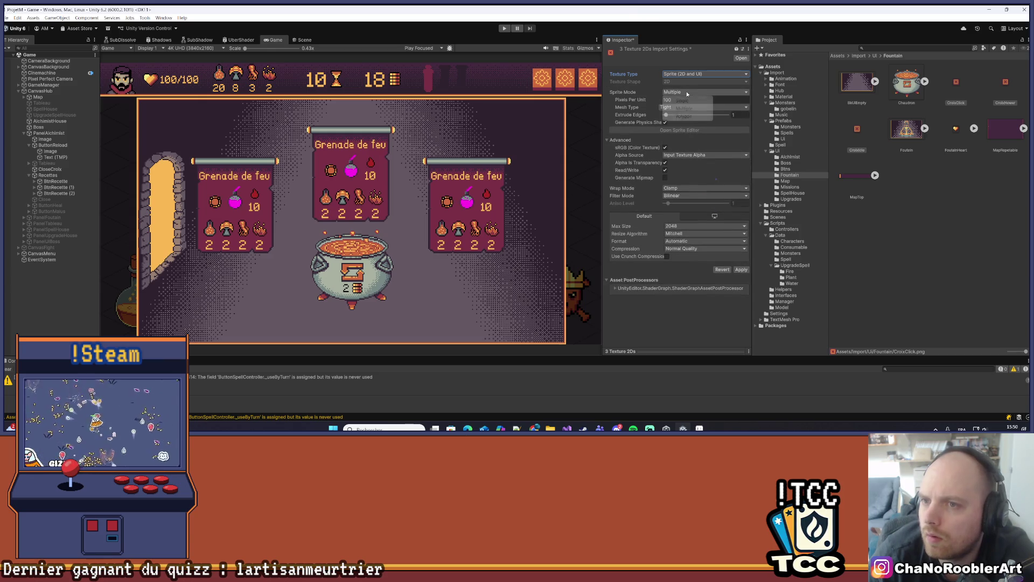
left_click(685, 100)
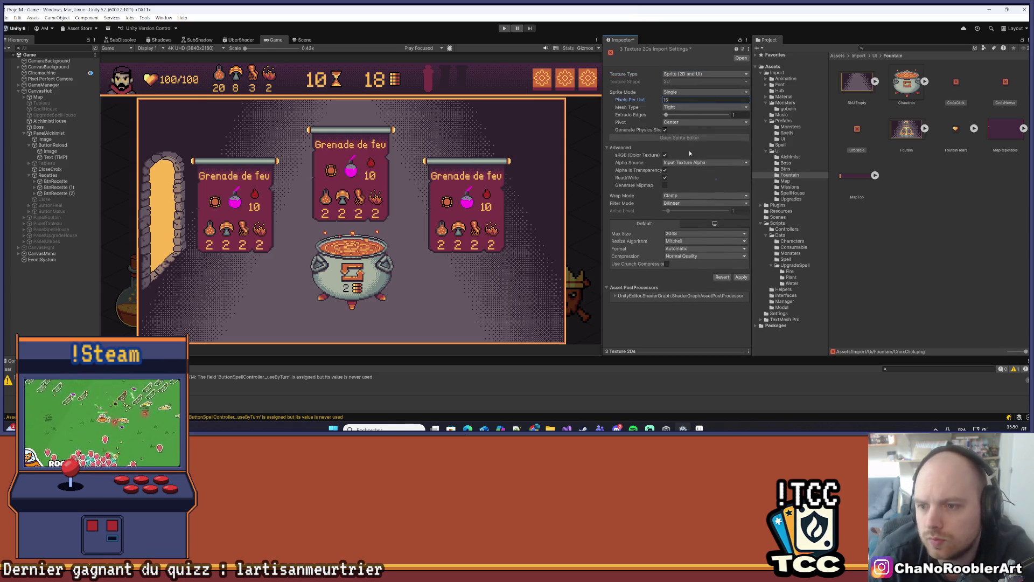
Step: Set Point filtering, max size 8192 and compression None, then apply
left_click(671, 203)
left_click(672, 213)
left_click(673, 235)
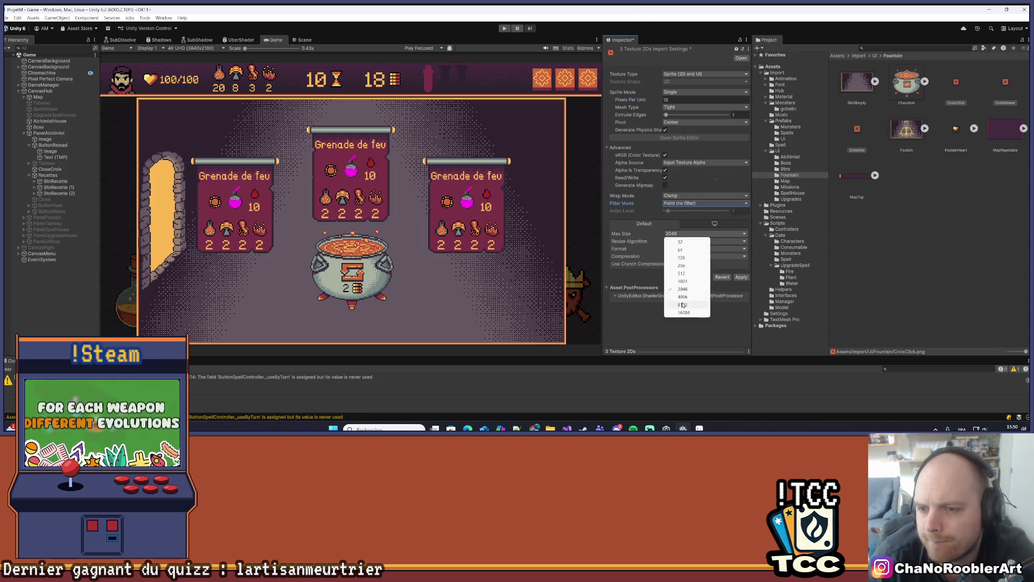
left_click(695, 304)
left_click(681, 256)
left_click(682, 265)
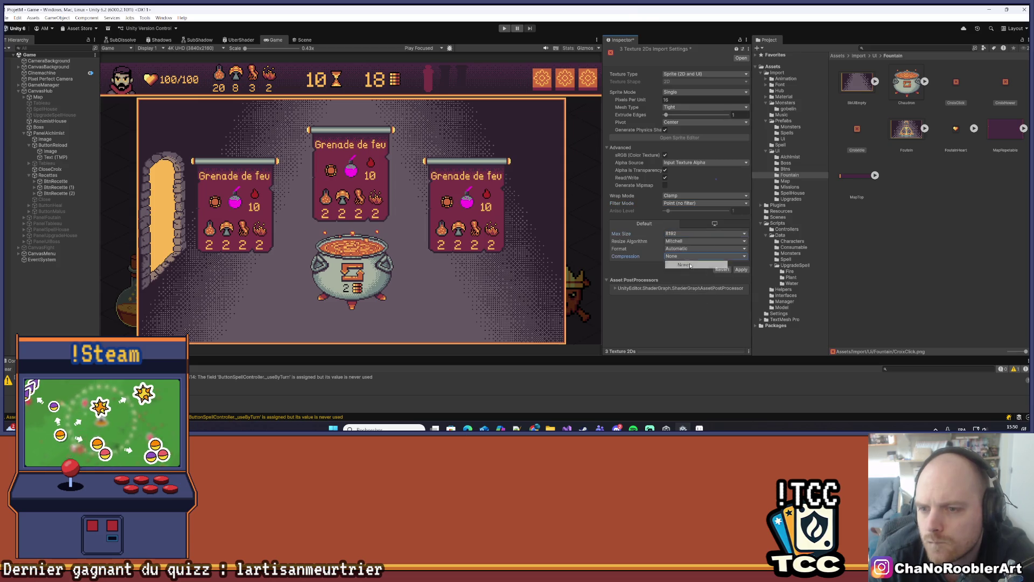
left_click(741, 270)
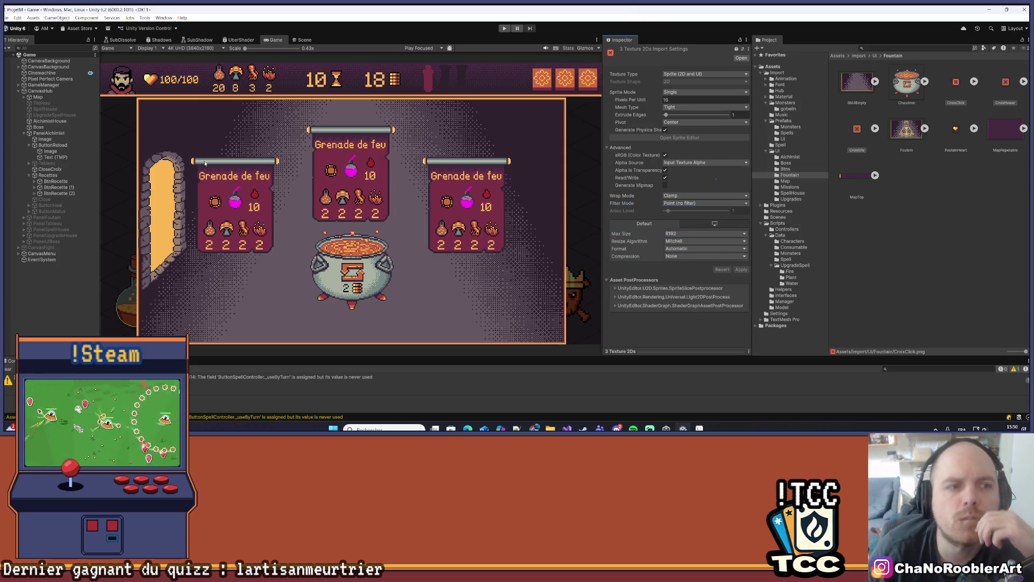
left_click(70, 169)
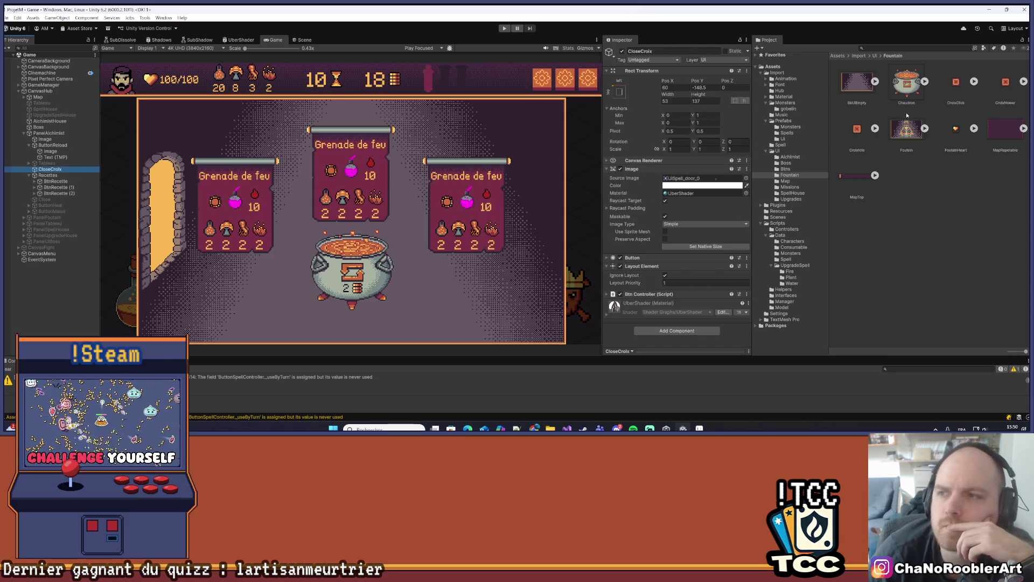
Step: Give CloseCroix the CroixIdle sprite at native 20×20 size and move it up to the panel's top
mouse_move(856, 130)
left_mouse_down()
mouse_move(771, 172)
mouse_move(705, 183)
left_mouse_up()
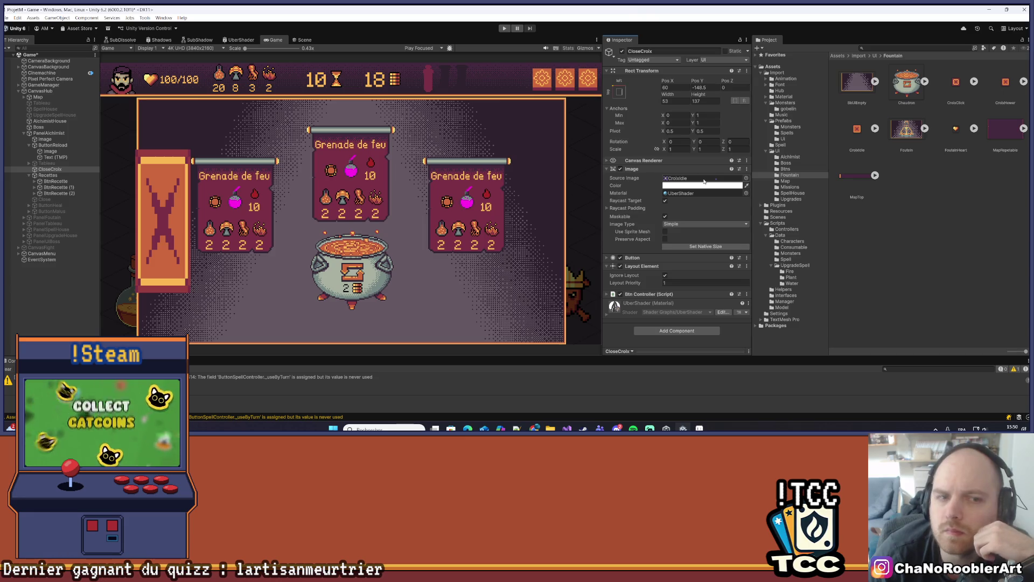
left_click(693, 245)
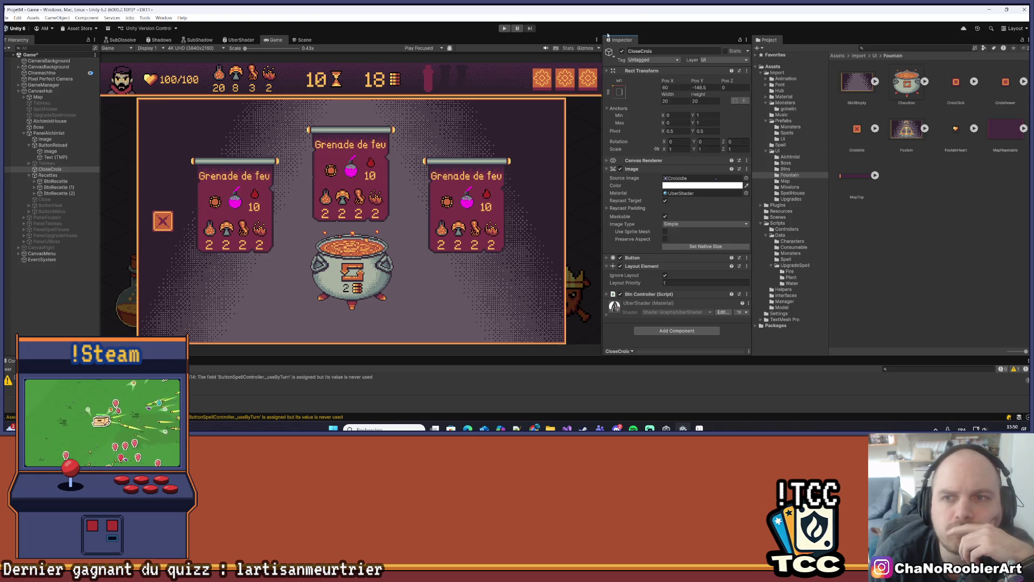
left_click(305, 40)
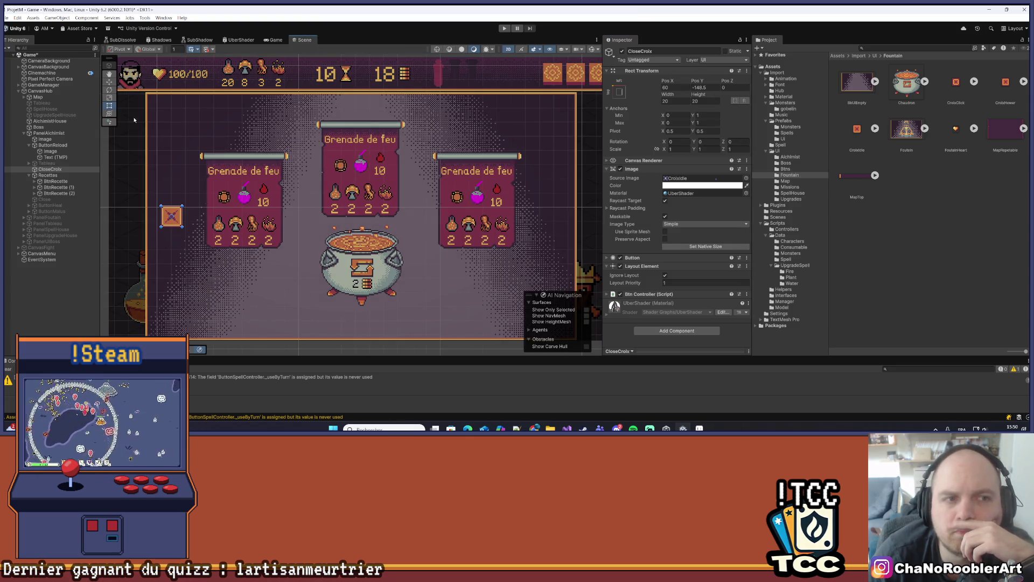
left_click(110, 82)
mouse_move(172, 187)
left_mouse_down()
mouse_move(183, 99)
mouse_move(197, 76)
mouse_move(596, 106)
left_mouse_up()
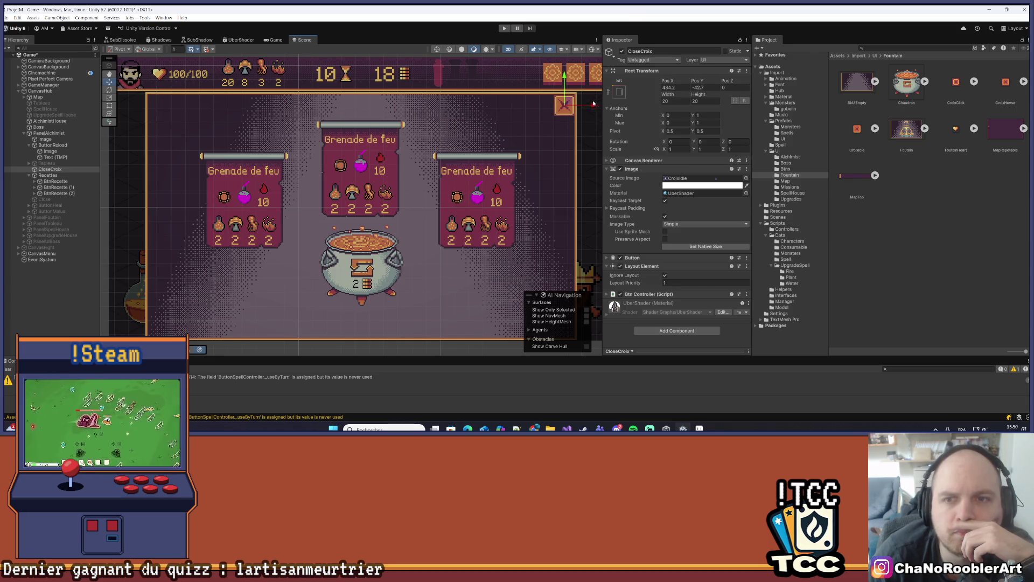
Step: Fine-tune the close cross at the panel's top-right corner, setting its position to 434, -42.5
scroll(595, 90, "up", 2)
scroll(595, 90, "up", 5)
left_click_drag(502, 155, 501, 154)
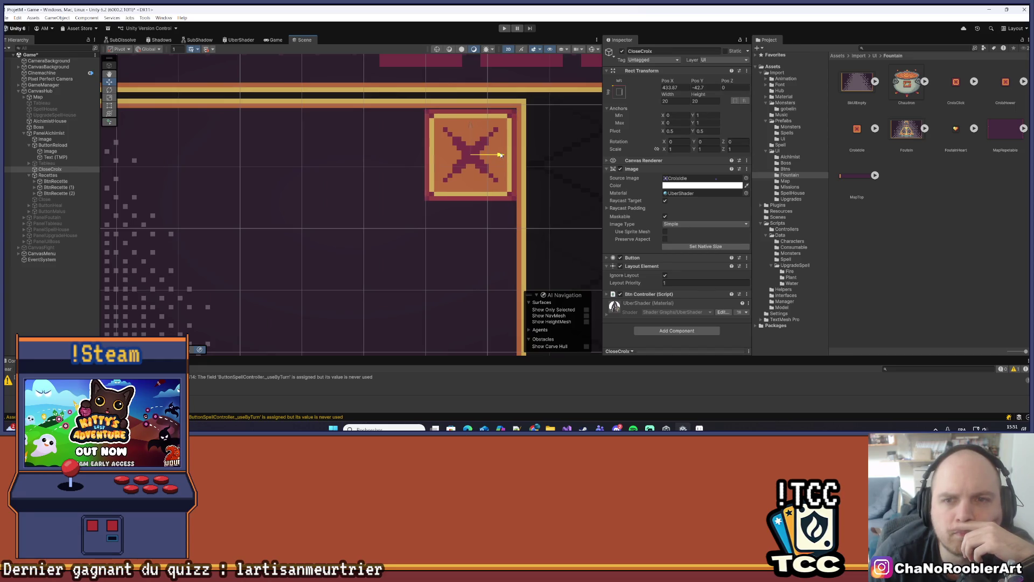
scroll(500, 155, "up", 3)
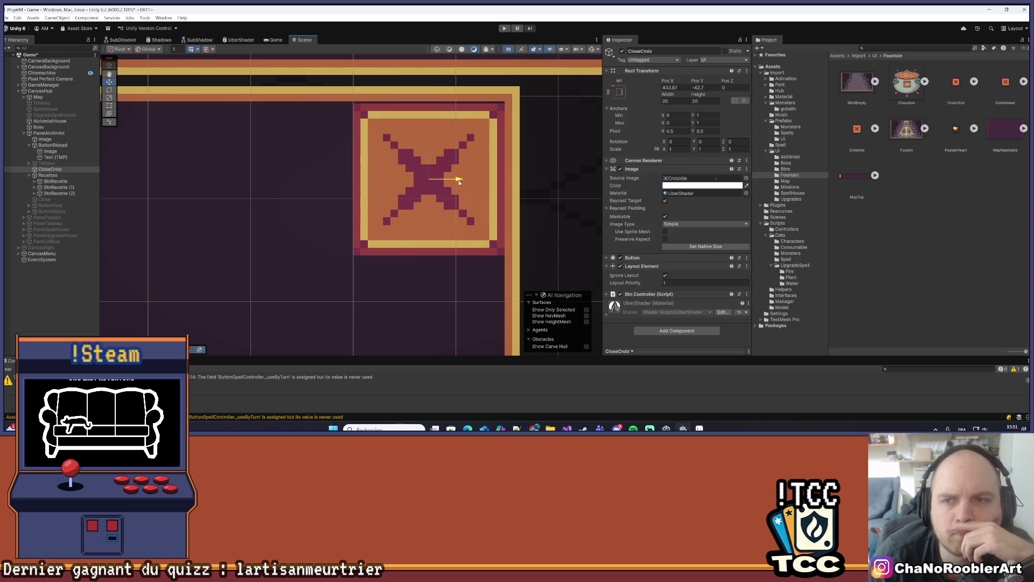
left_click_drag(459, 183, 458, 183)
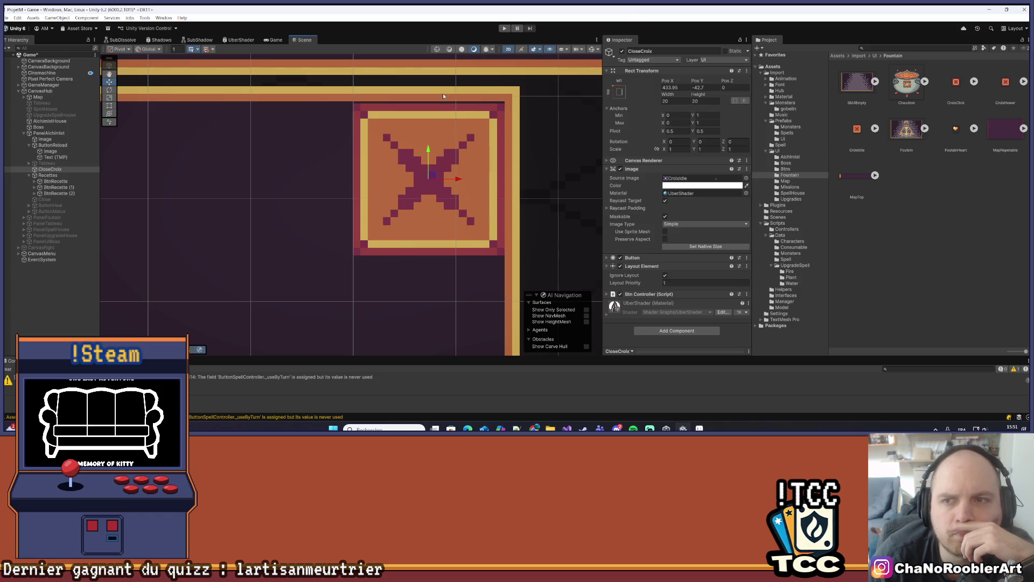
left_click(670, 87)
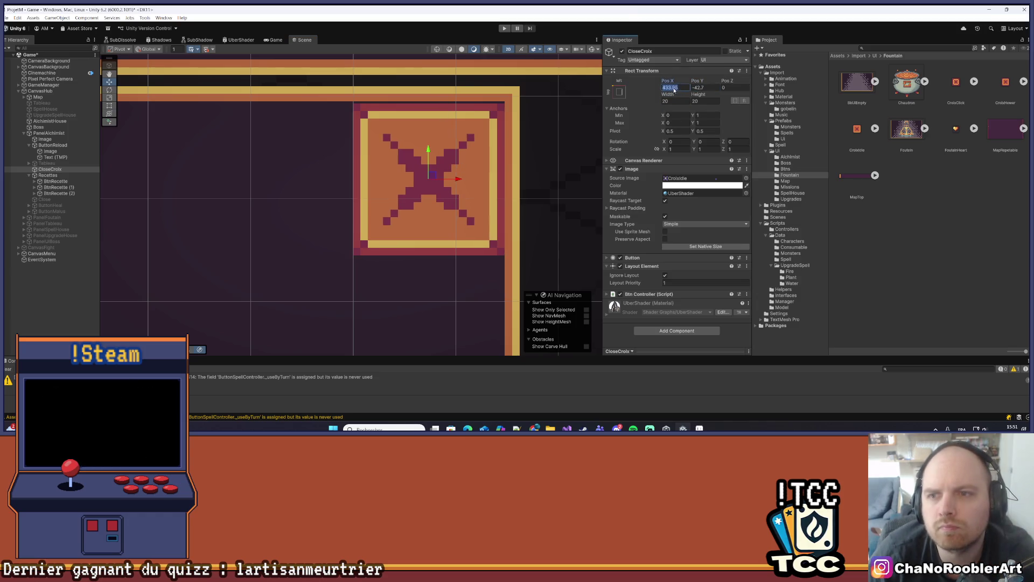
type("434")
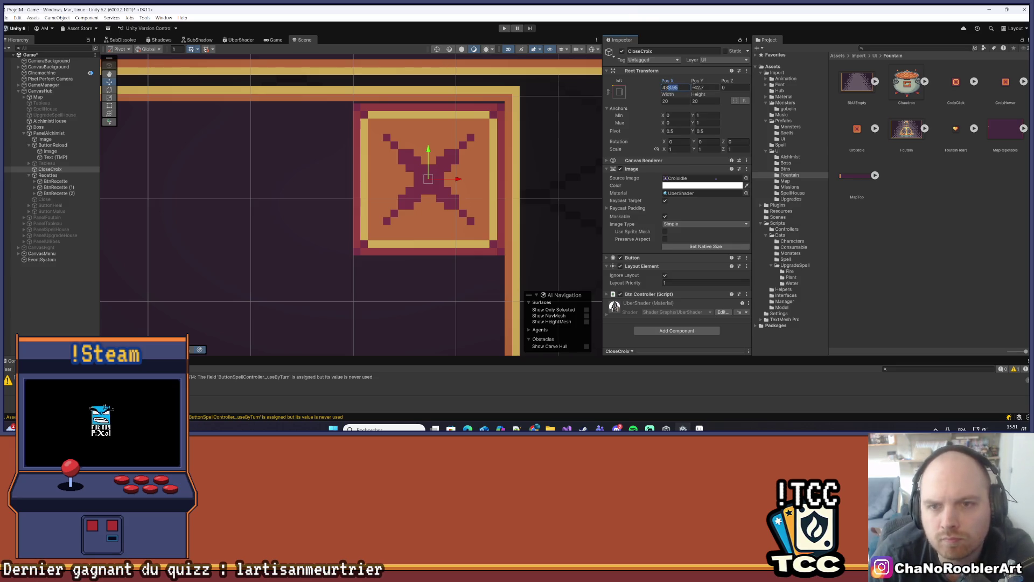
left_click(700, 86)
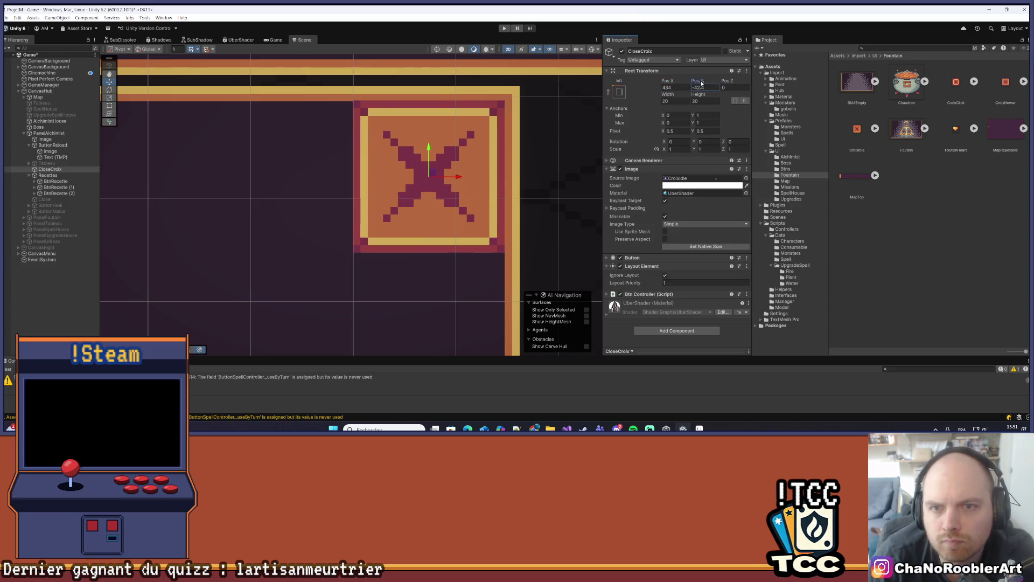
left_click_drag(700, 83, 701, 83)
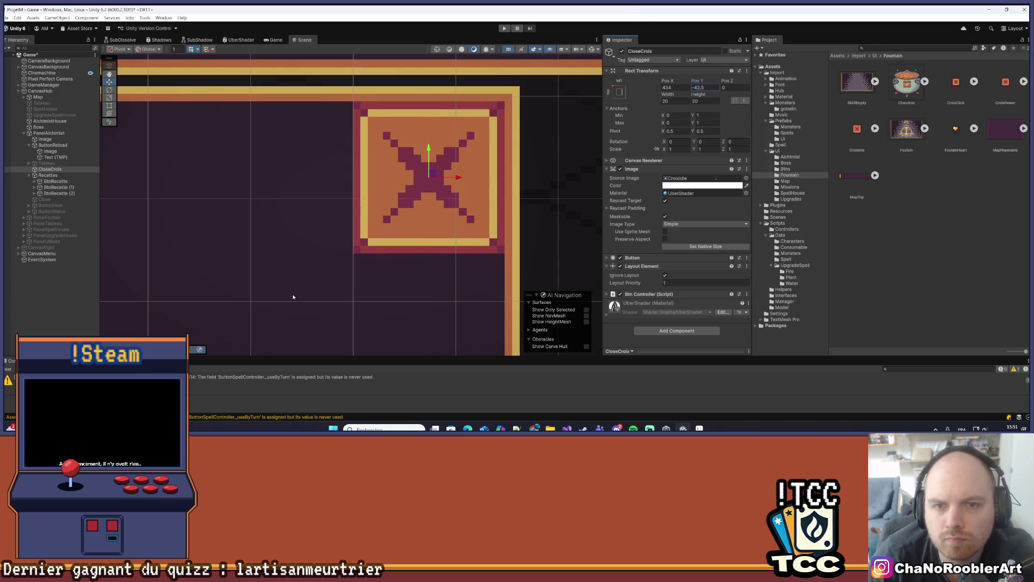
left_click(293, 296)
scroll(295, 295, "down", 10)
mouse_move(296, 294)
left_mouse_down()
mouse_move(411, 179)
mouse_move(463, 164)
mouse_move(422, 168)
left_mouse_up()
scroll(411, 179, "down", 3)
scroll(421, 169, "up", 2)
Step: On CloseCroix, expand the Button settings and set its Transition to Sprite Swap
left_click(490, 120)
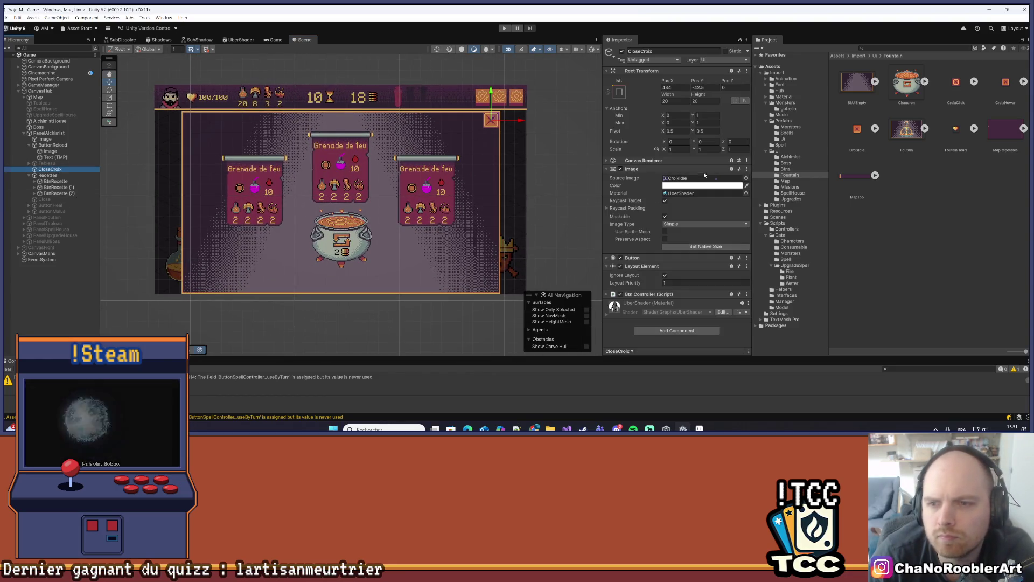
left_click(607, 266)
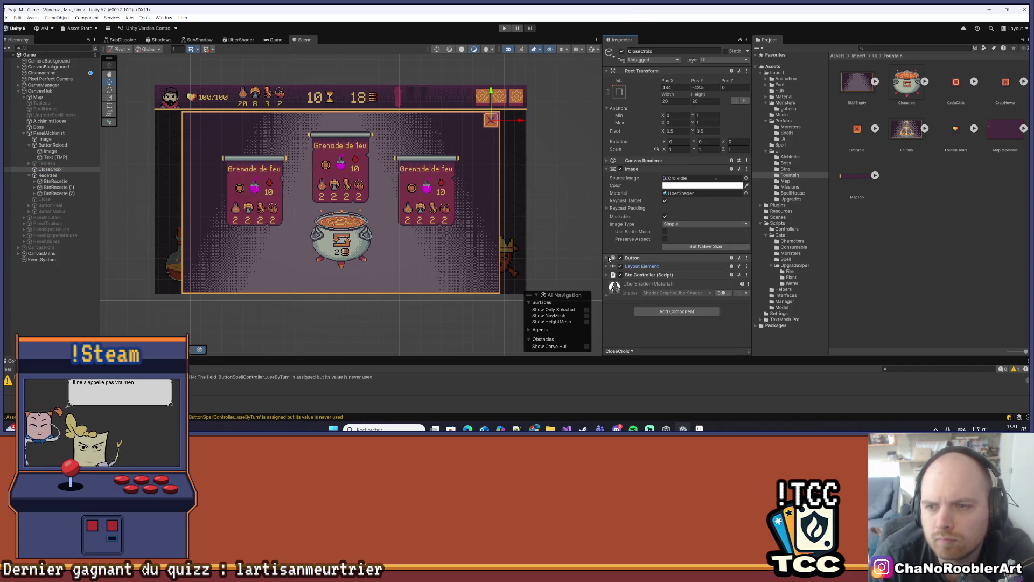
left_click(609, 258)
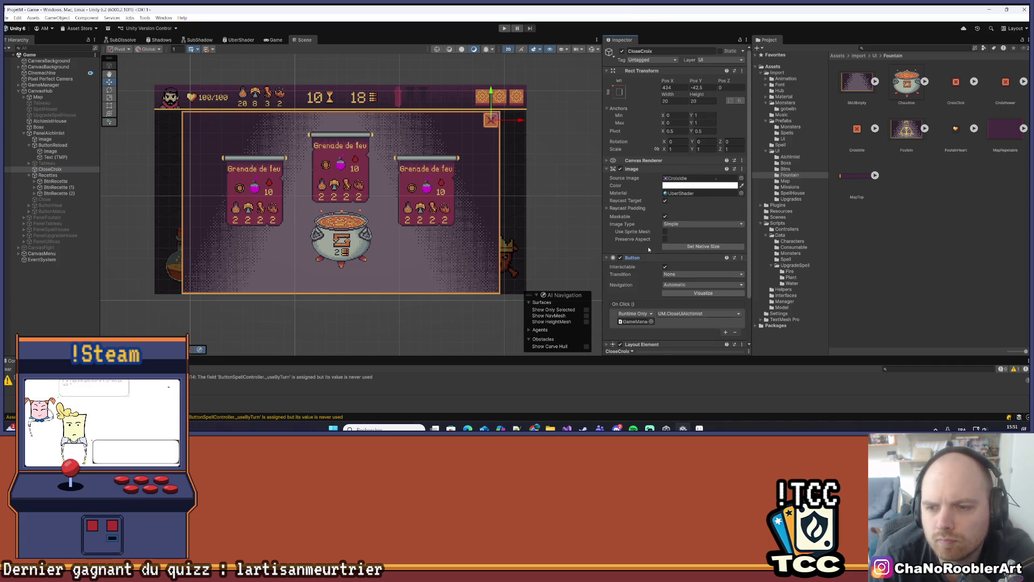
scroll(609, 280, "down", 3)
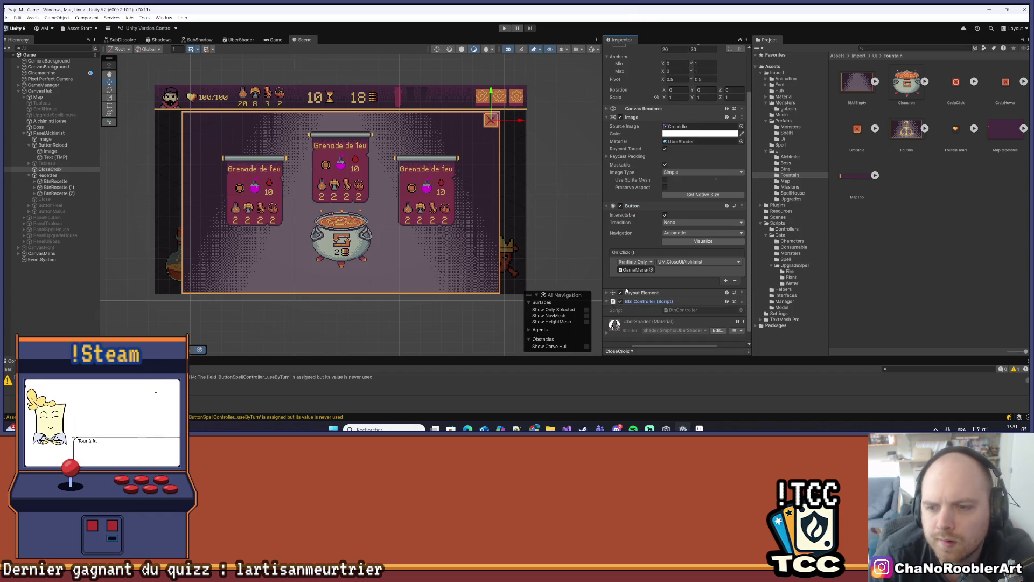
scroll(682, 300, "down", 1)
scroll(680, 299, "up", 2)
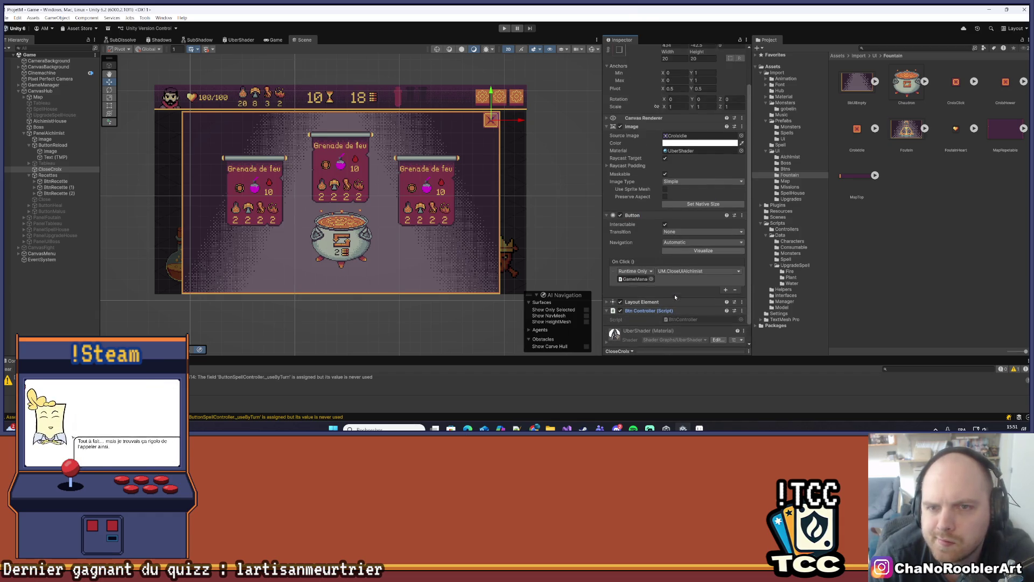
scroll(675, 296, "down", 2)
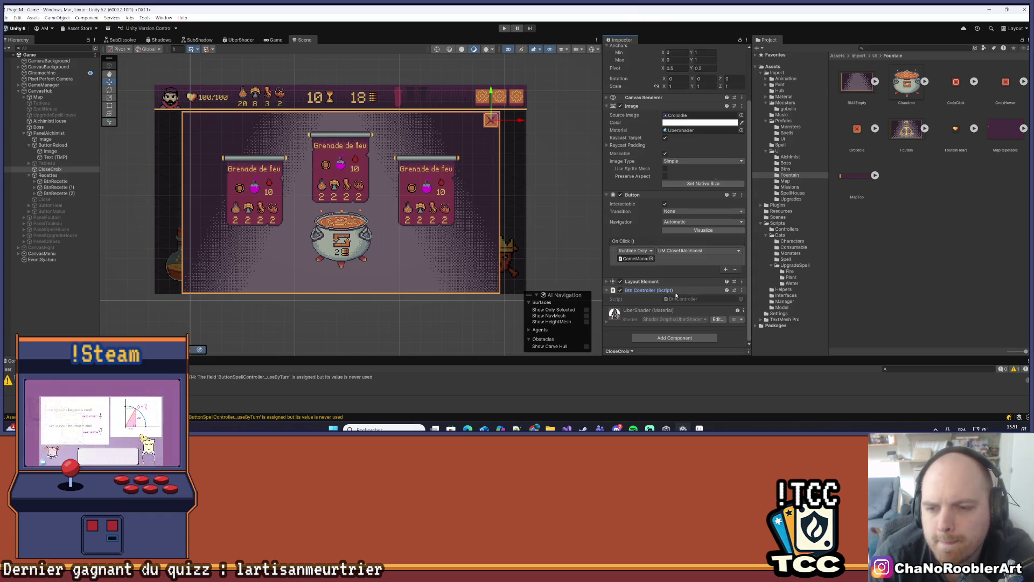
scroll(639, 206, "up", 2)
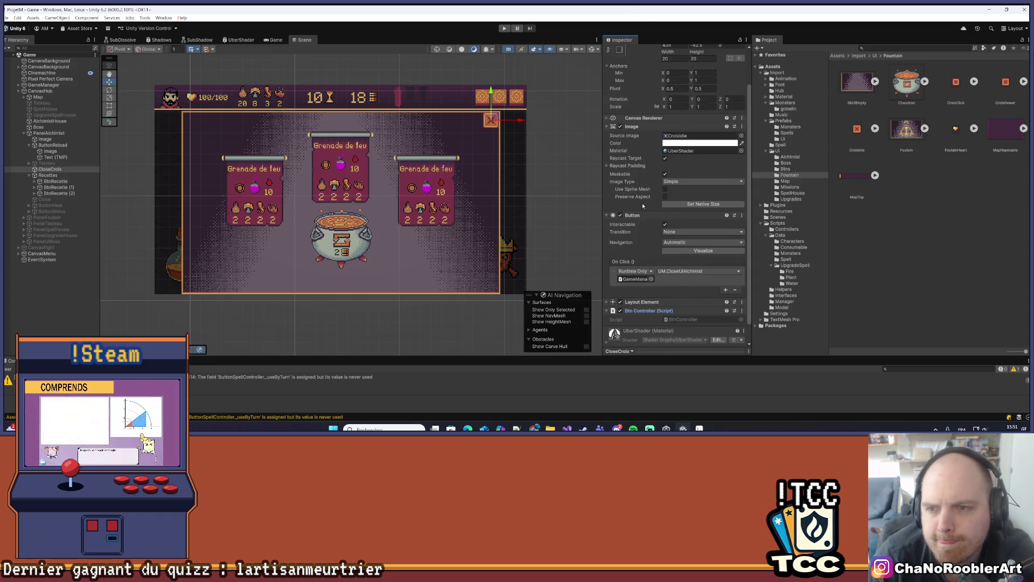
left_click(674, 232)
left_click(702, 257)
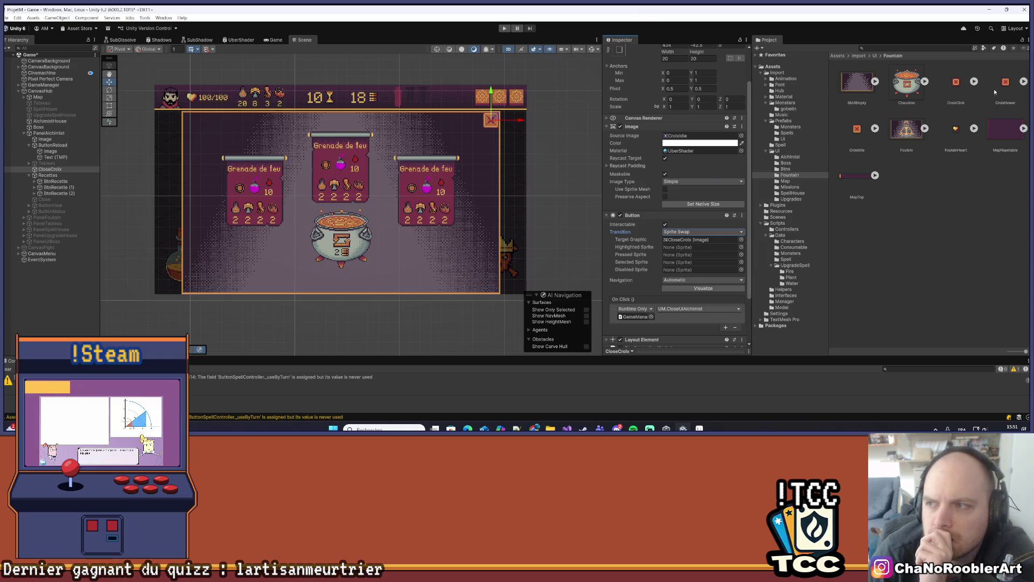
Step: Assign CroixHover to the Highlighted and Selected sprites and CroixClick to the Pressed sprite
left_click_drag(731, 209, 700, 246)
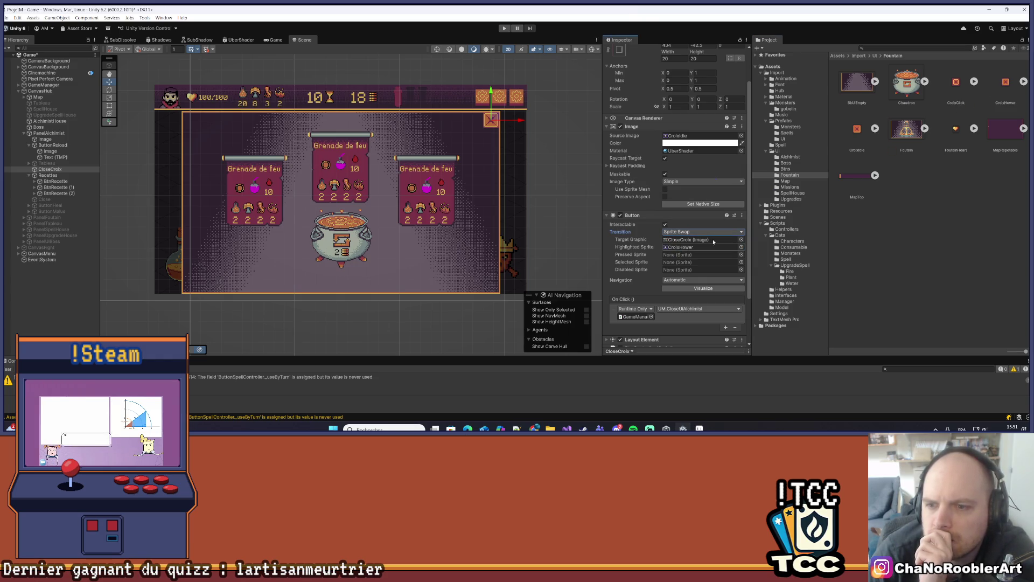
left_click(999, 85)
left_click_drag(697, 264, 693, 266)
left_click_drag(956, 81, 693, 254)
left_click(222, 343)
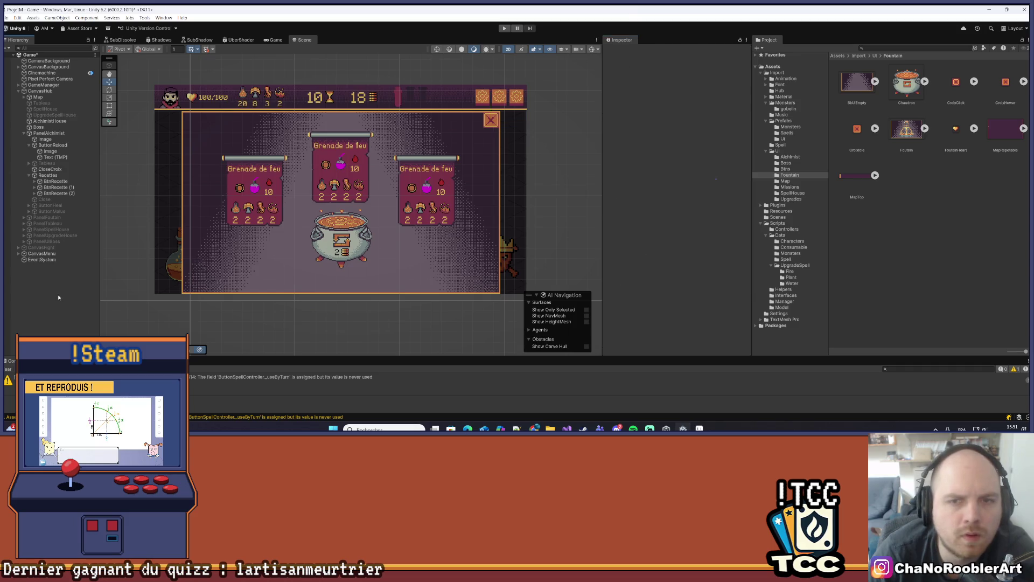
Step: Deactivate PanelAlchimist in the Inspector and enter Play mode
left_click(49, 133)
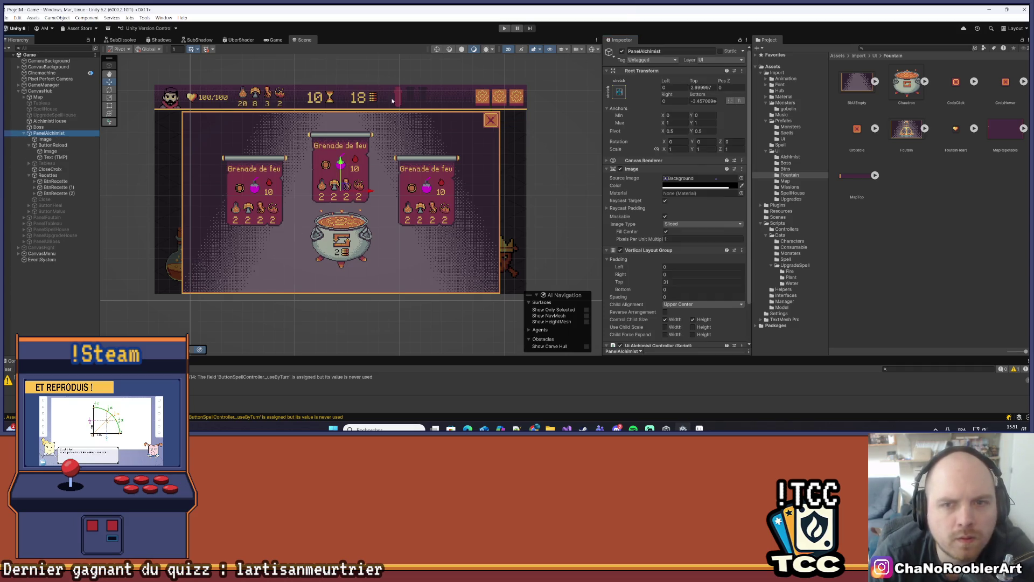
left_click(622, 51)
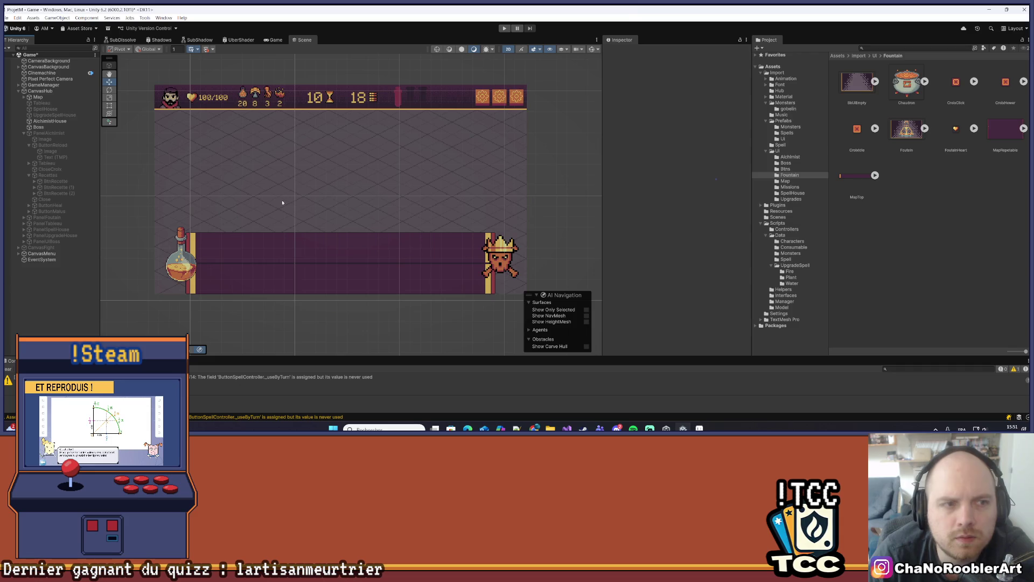
left_click(504, 28)
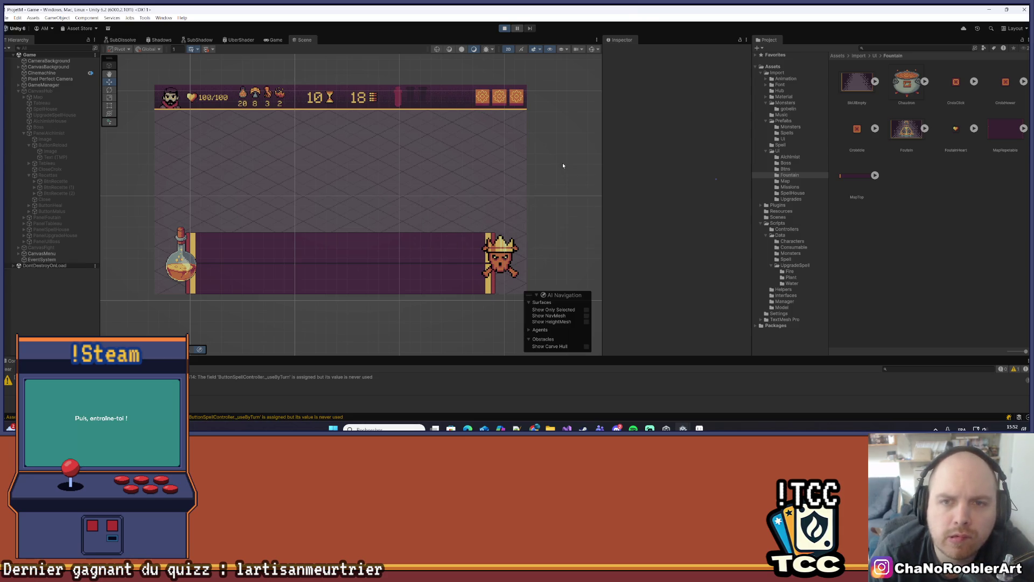
Step: Continue the game and repeatedly open and close the alchemist panel with the new close cross
left_click(372, 161)
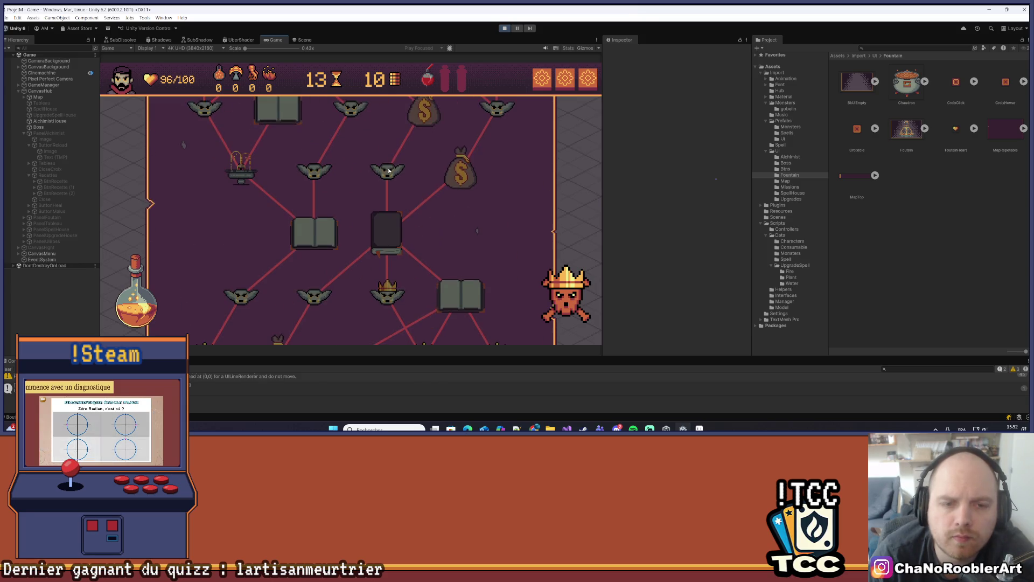
left_click(128, 310)
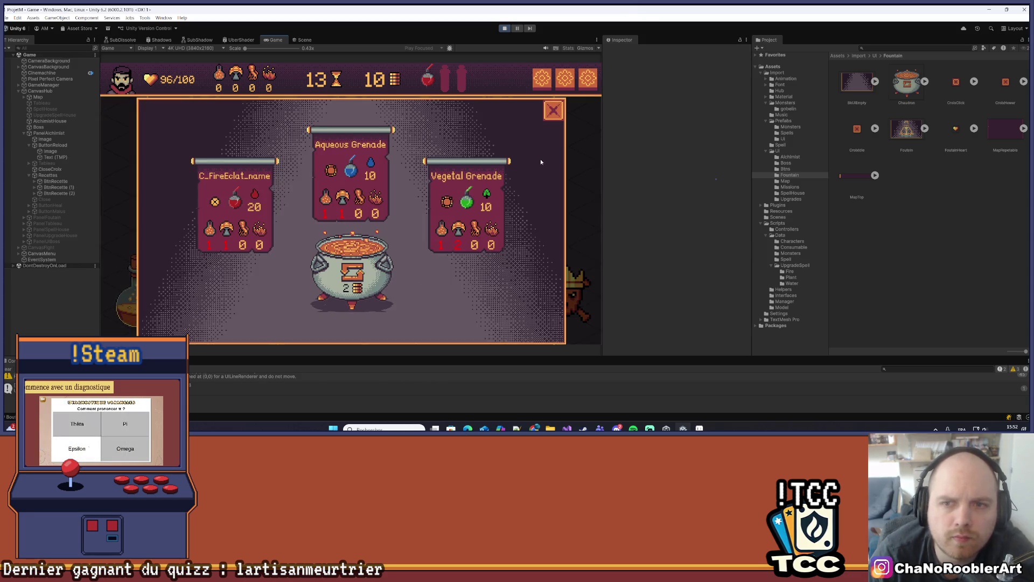
left_click(553, 112)
left_click(146, 307)
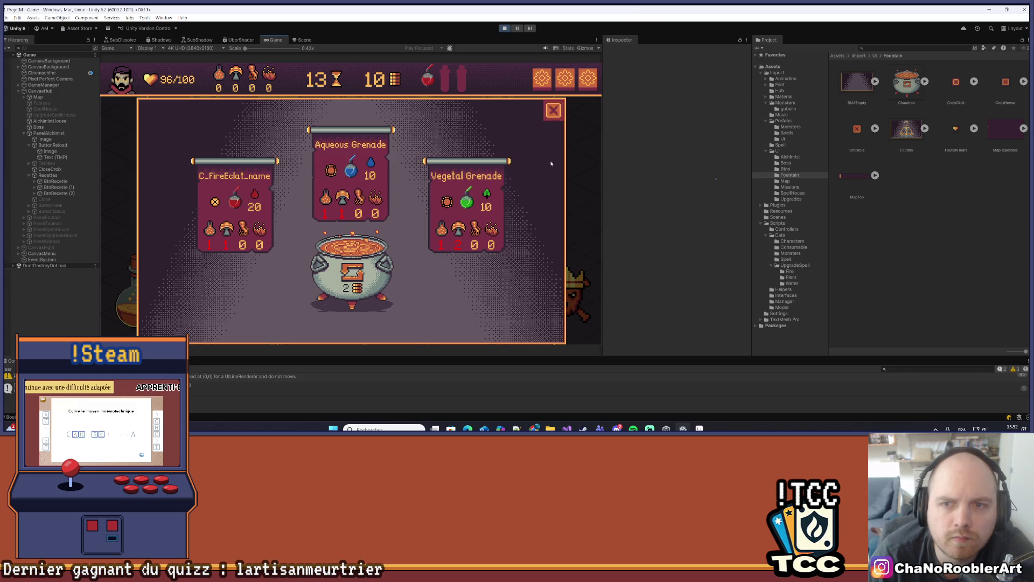
left_click(554, 111)
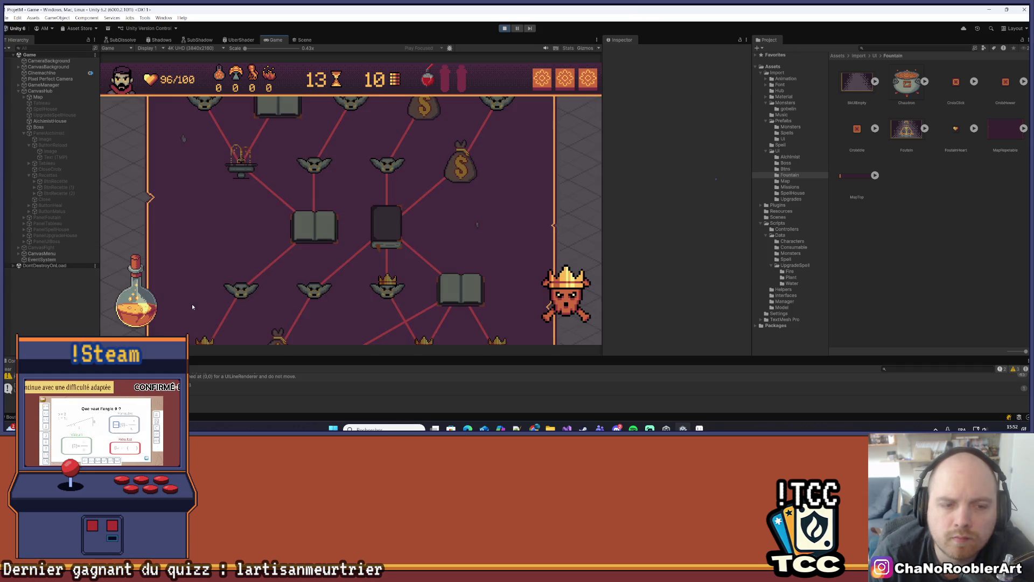
left_click(141, 293)
left_click(554, 111)
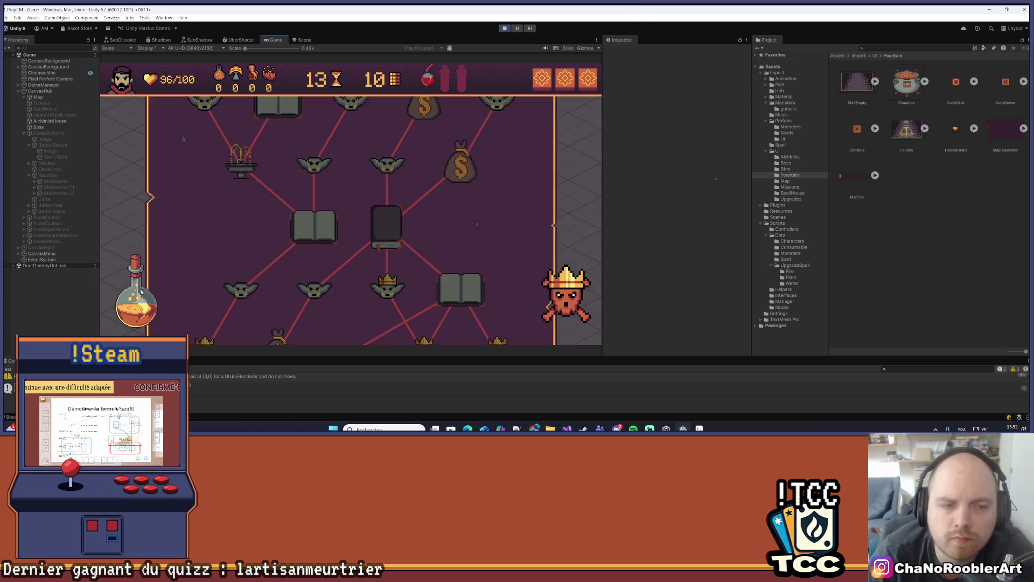
left_click(141, 291)
left_click(553, 110)
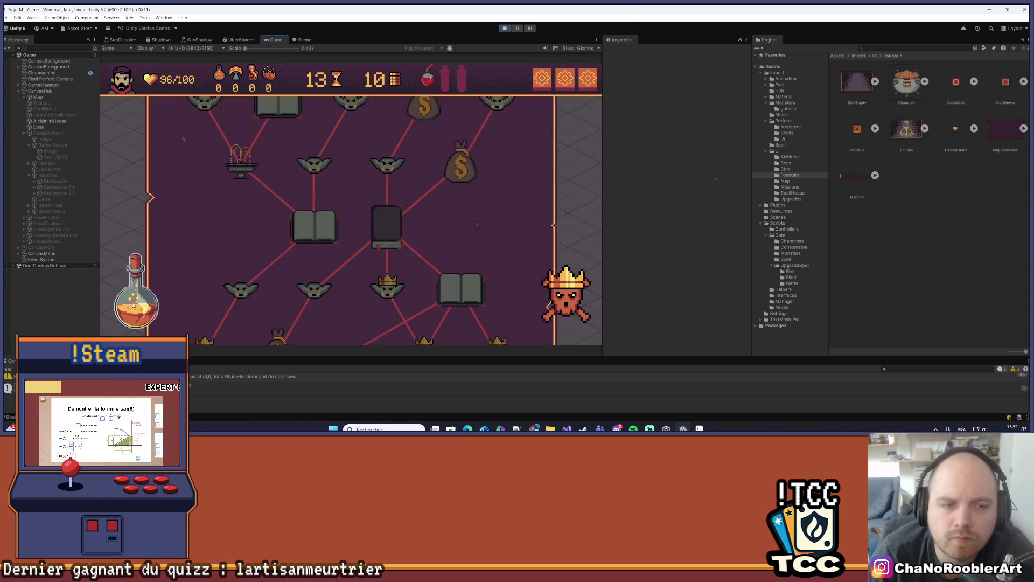
left_click(134, 305)
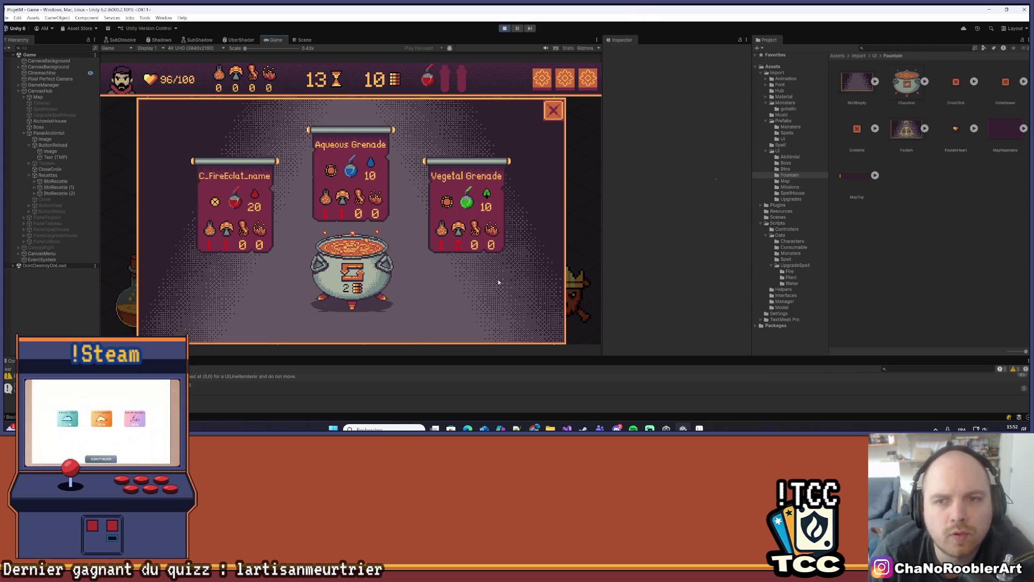
left_click(553, 111)
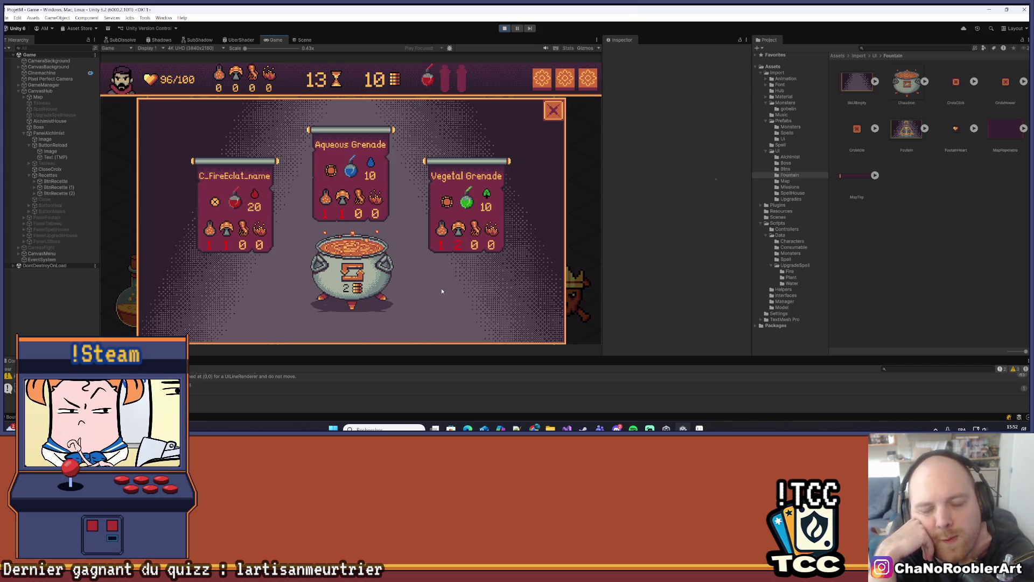
Step: Reroll the recipe cards to get Potion and Fire Grenade, close the panel, and stop playing
mouse_move(218, 75)
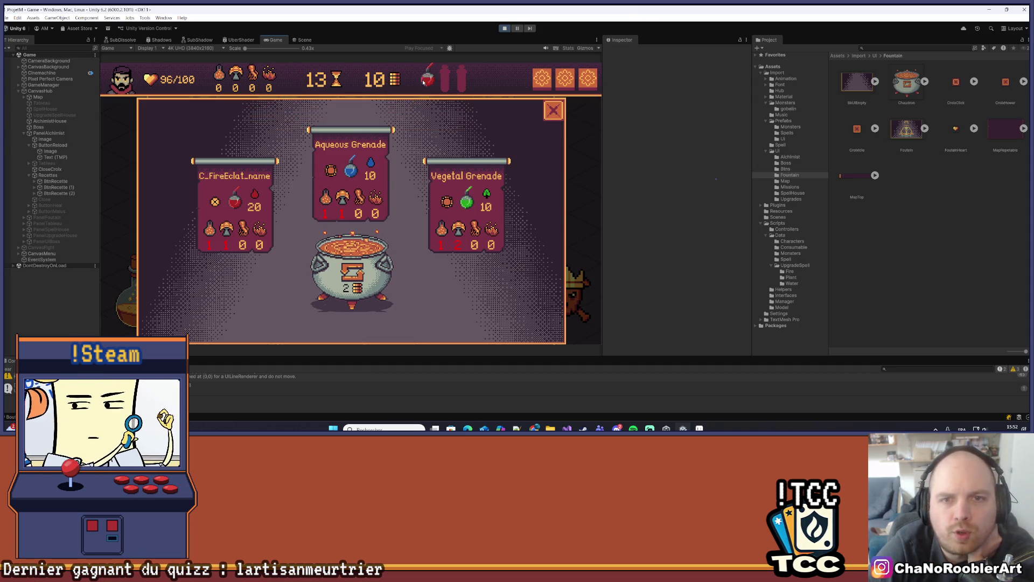
mouse_move(424, 82)
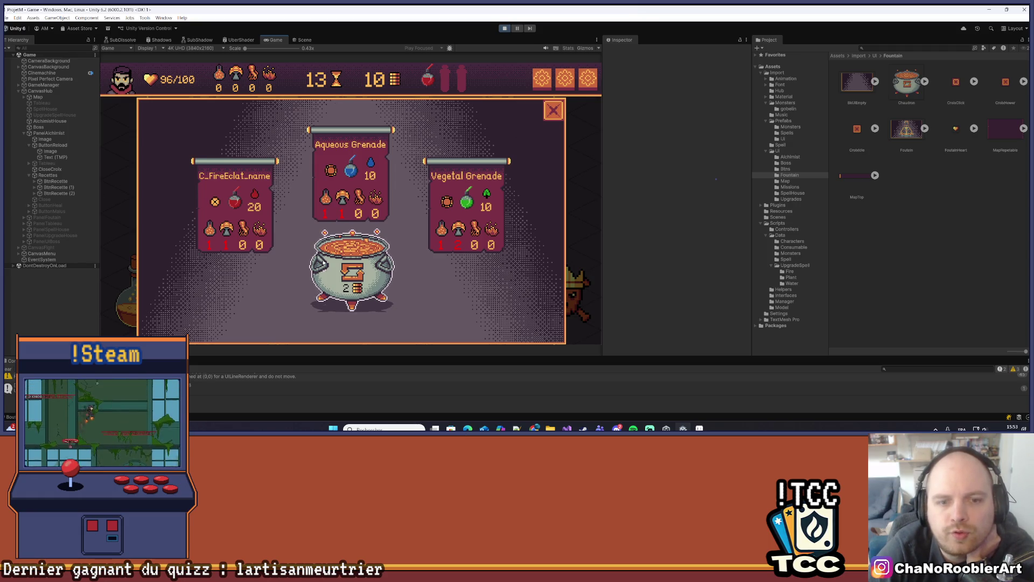
left_click(352, 269)
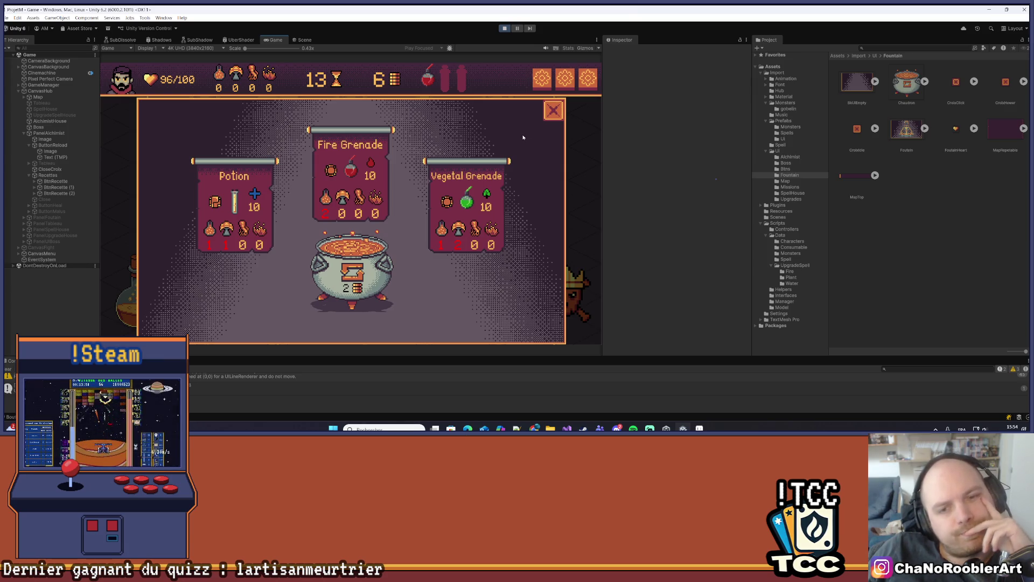
left_click(550, 111)
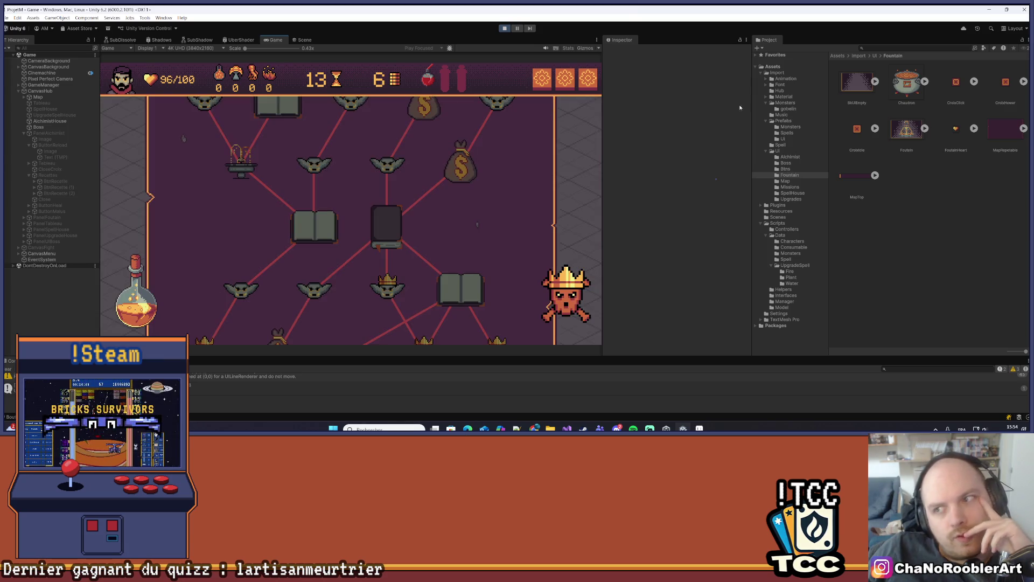
key("ctrl+p")
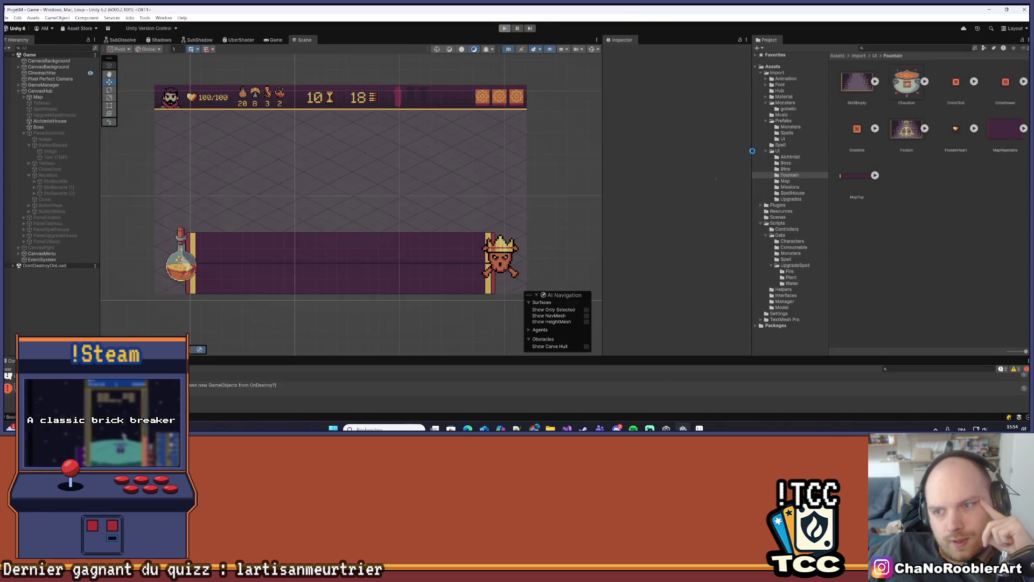
Step: Widen the Project window and browse to the Assets/Import/UI/Alchimist sprites folder
left_click_drag(752, 162, 692, 161)
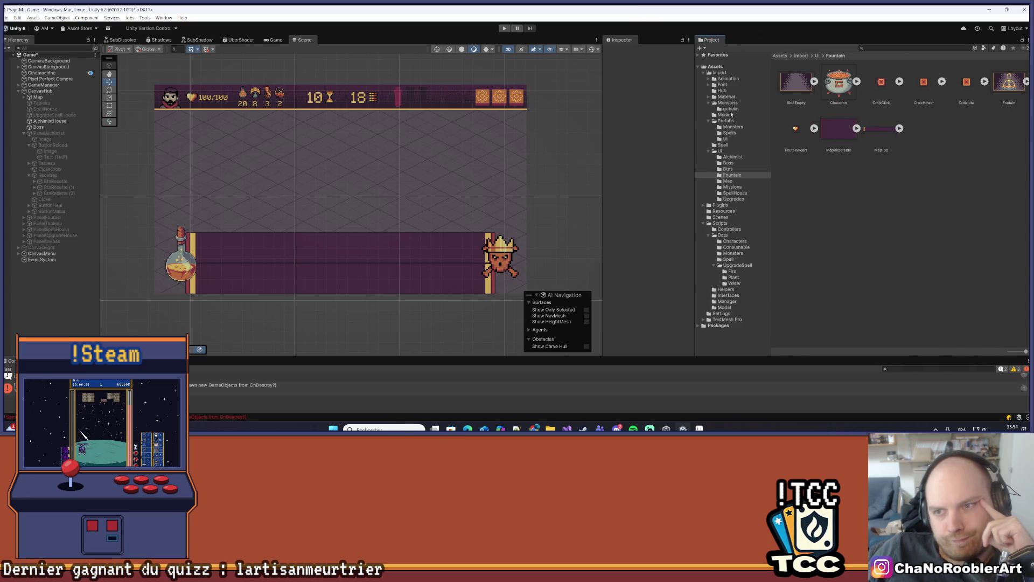
left_click(728, 74)
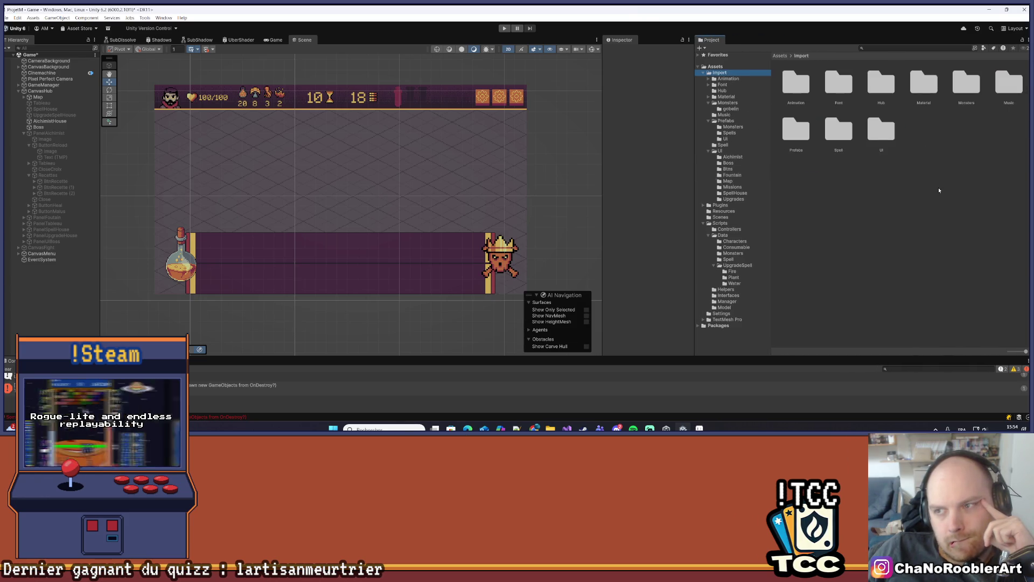
double_click(878, 130)
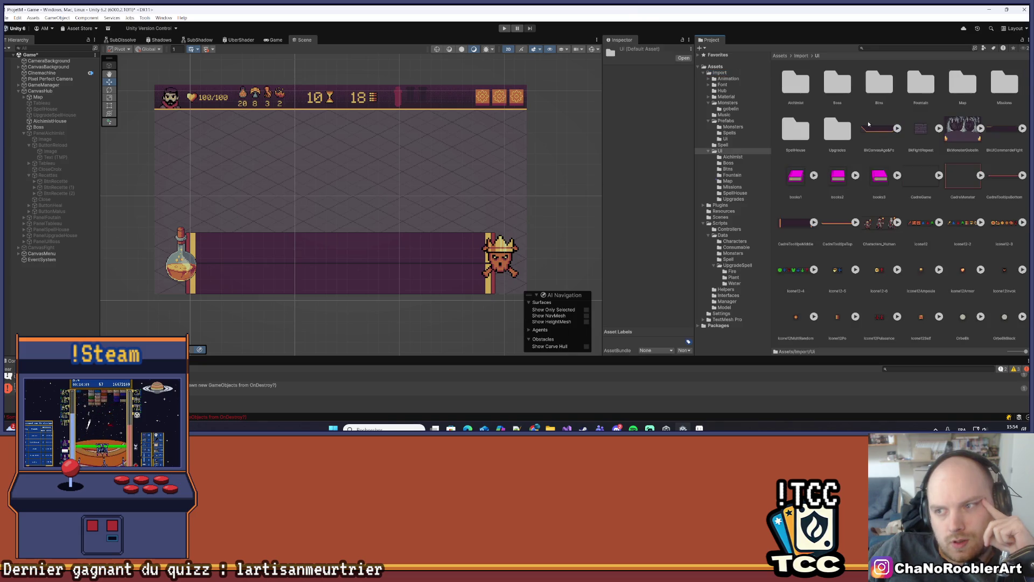
double_click(797, 82)
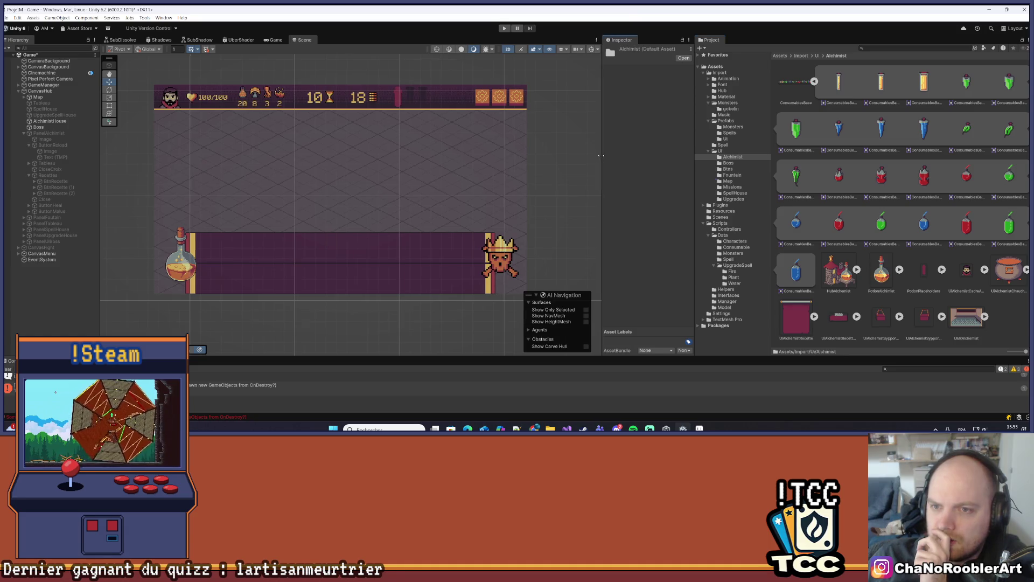
Step: Widen the Inspector and open the Scripts/Data/Consumable folder in the Project window
left_click_drag(601, 156, 548, 153)
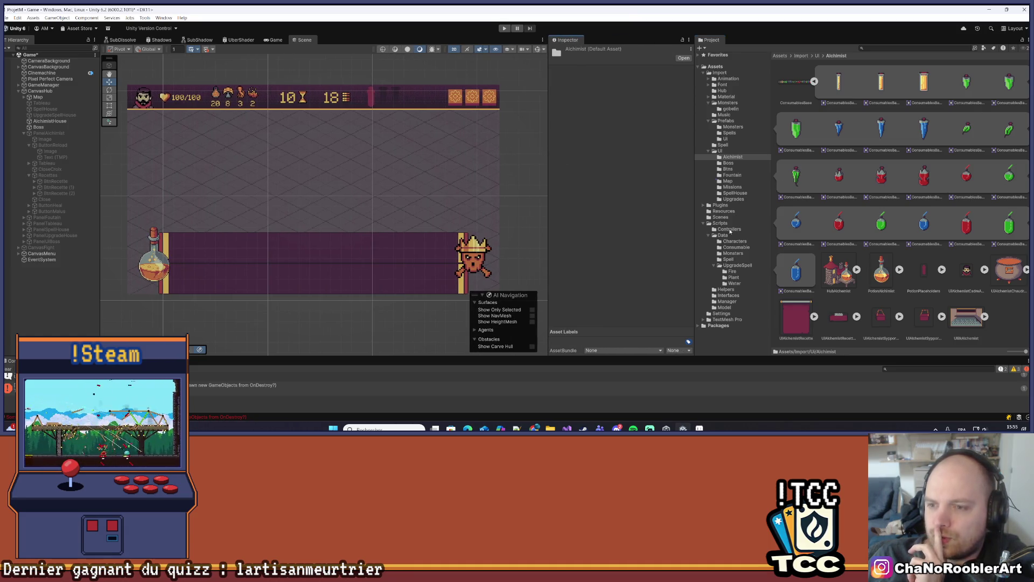
left_click(722, 235)
left_click(735, 242)
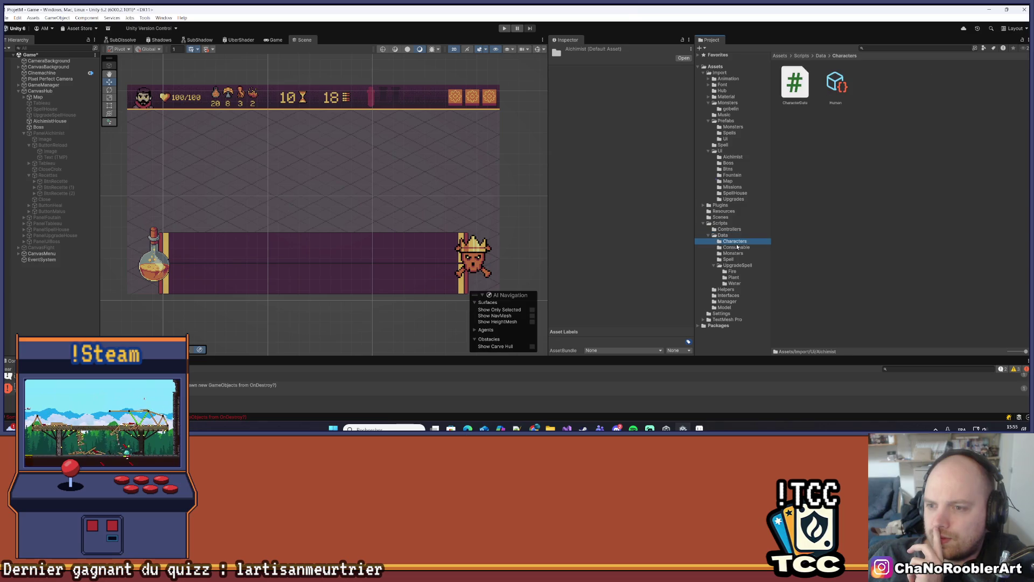
left_click(748, 248)
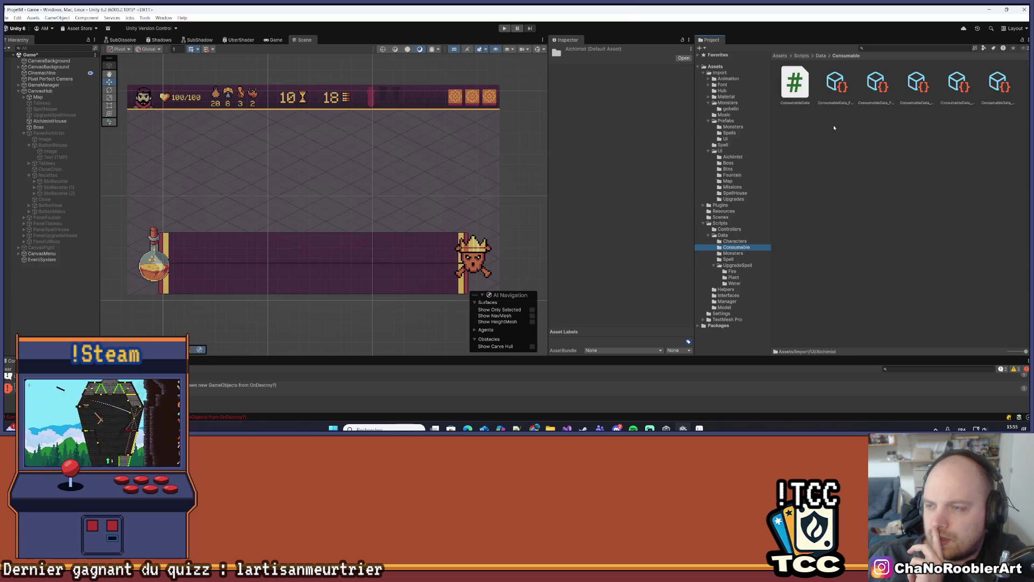
Step: Inspect each ConsumableData asset in turn, from FireEclat through Water Grenade
left_click(834, 91)
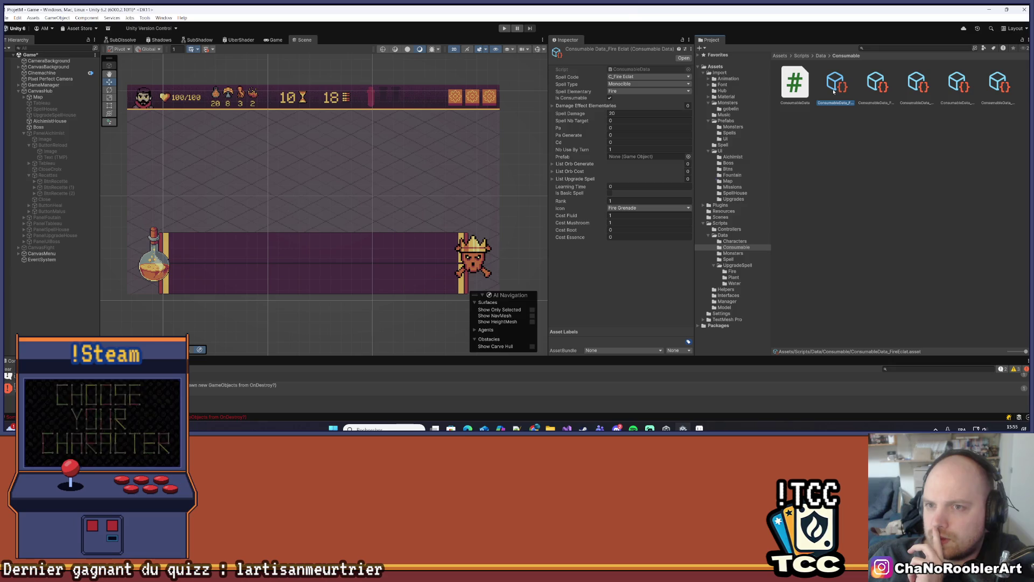
left_click(875, 89)
left_click(916, 89)
left_click(957, 89)
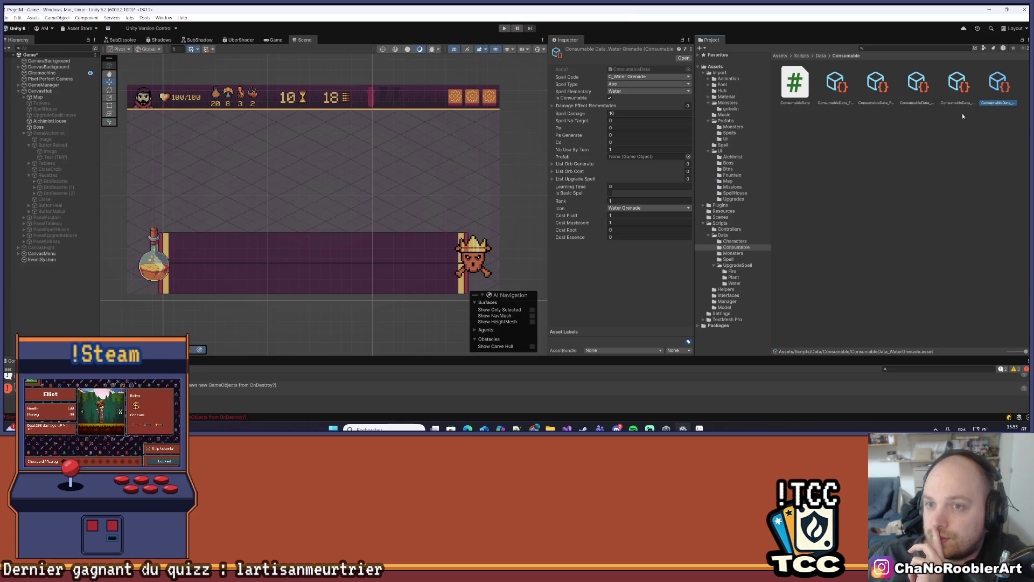
left_click(919, 145)
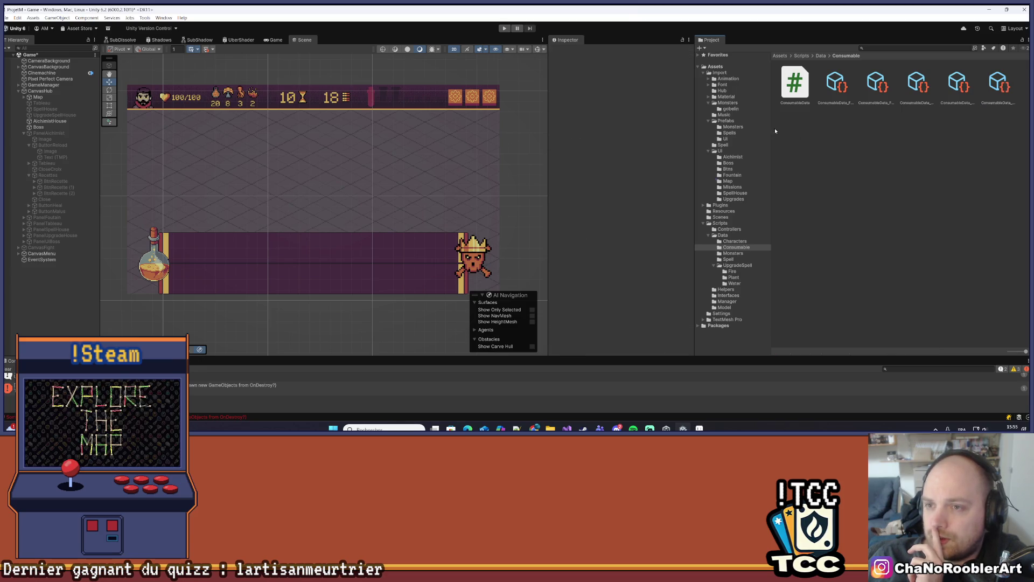
left_click(835, 86)
left_click(876, 86)
left_click(808, 178)
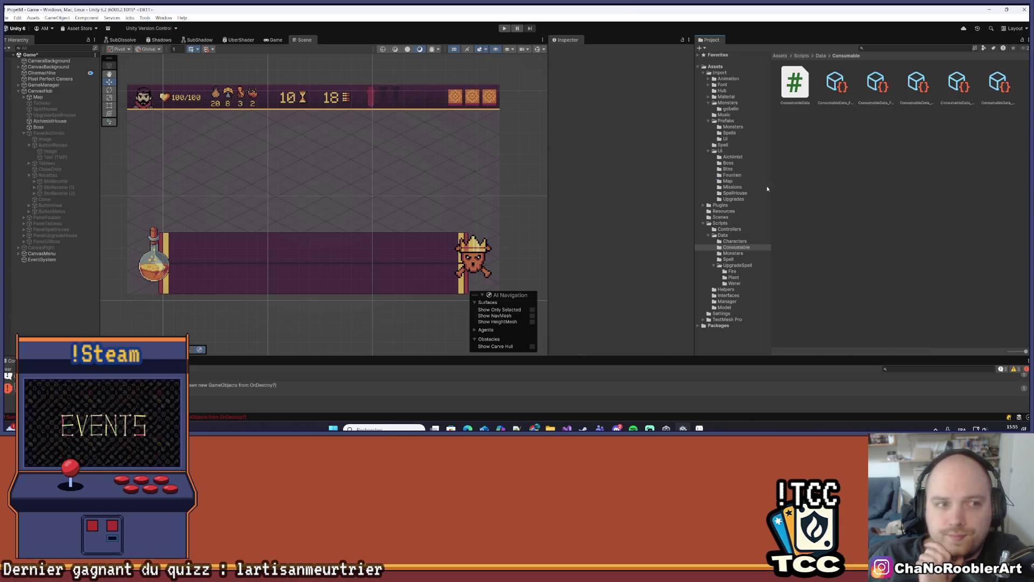
left_click(47, 80)
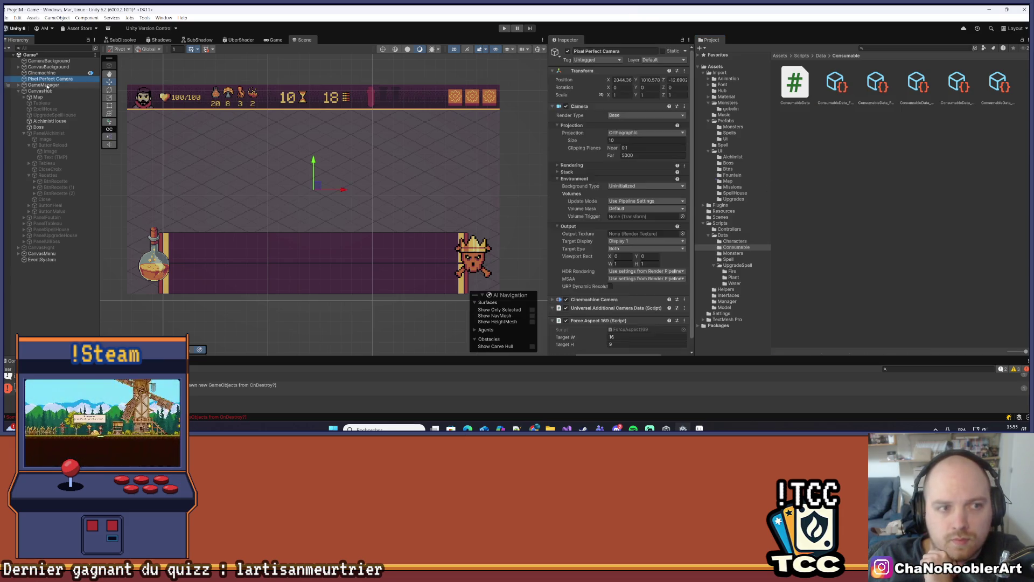
Step: Select GameManager, collapse Icones Family and Spells Manager, and expand the Icones Consumables list
left_click(48, 85)
scroll(592, 162, "down", 2)
left_click(552, 130)
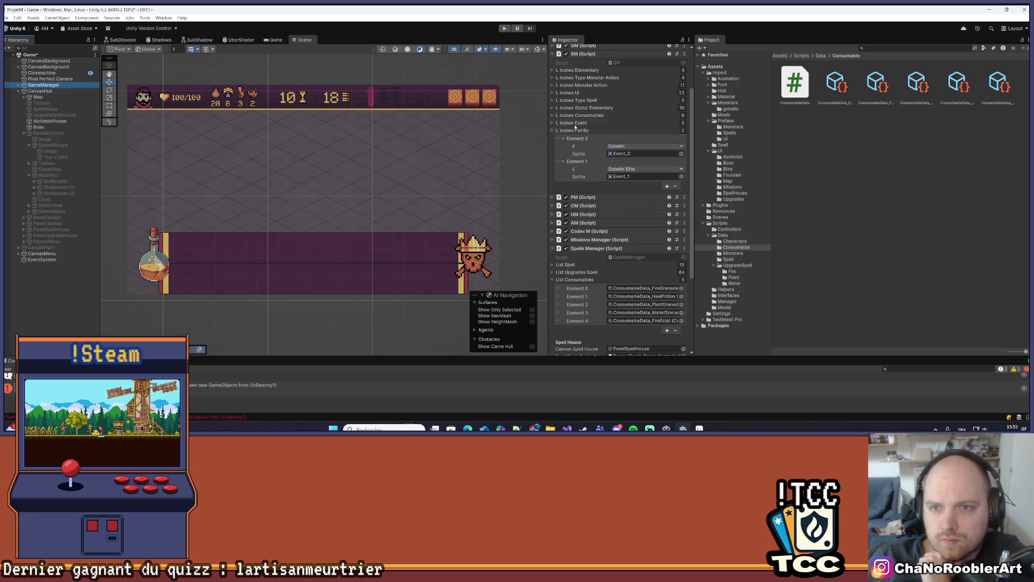
left_click(552, 130)
left_click(553, 194)
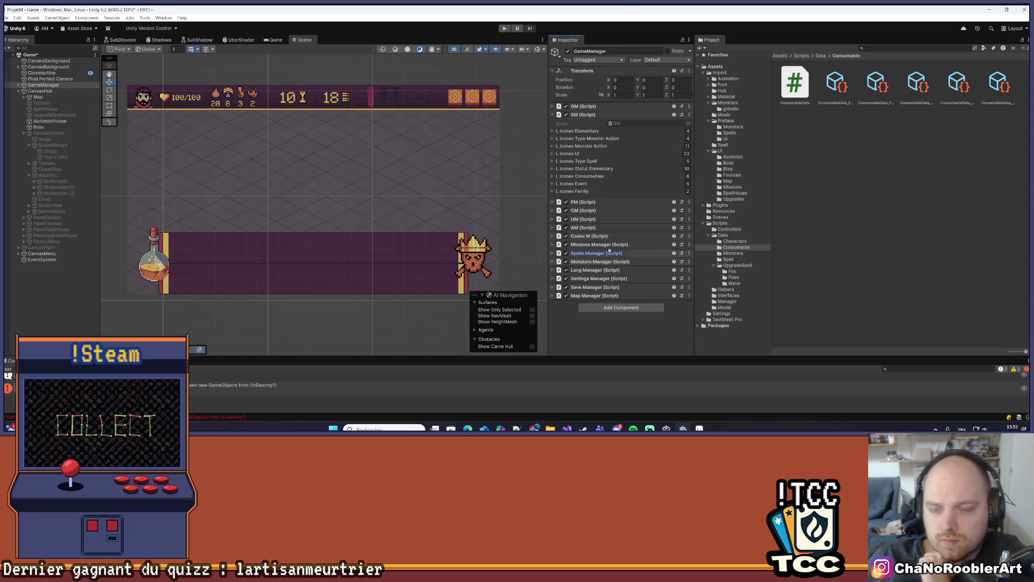
left_click(553, 177)
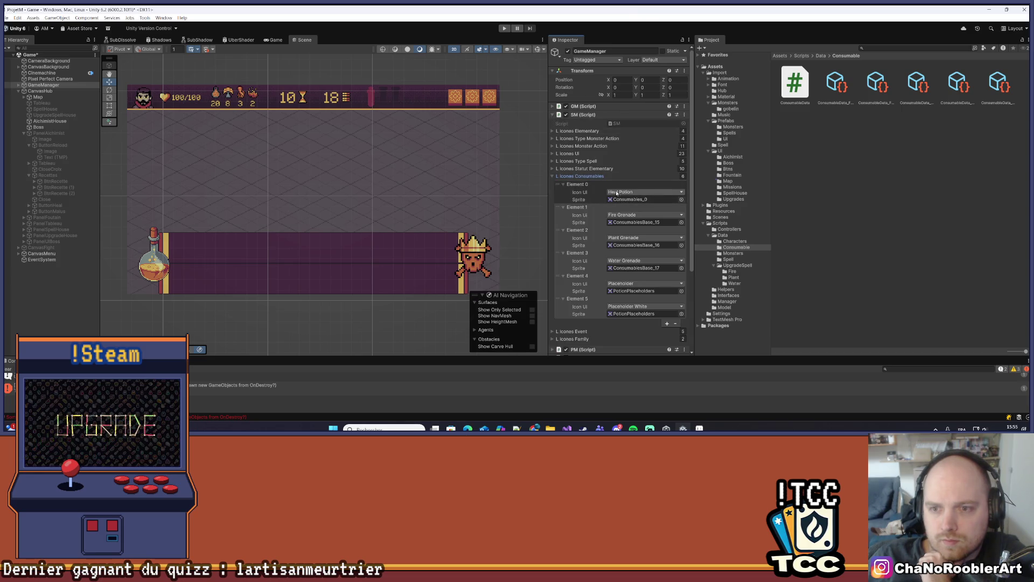
Step: Collapse the six consumable elements, then check the Water Grenade and Fire Grenade entries
left_click(562, 184)
left_click(563, 192)
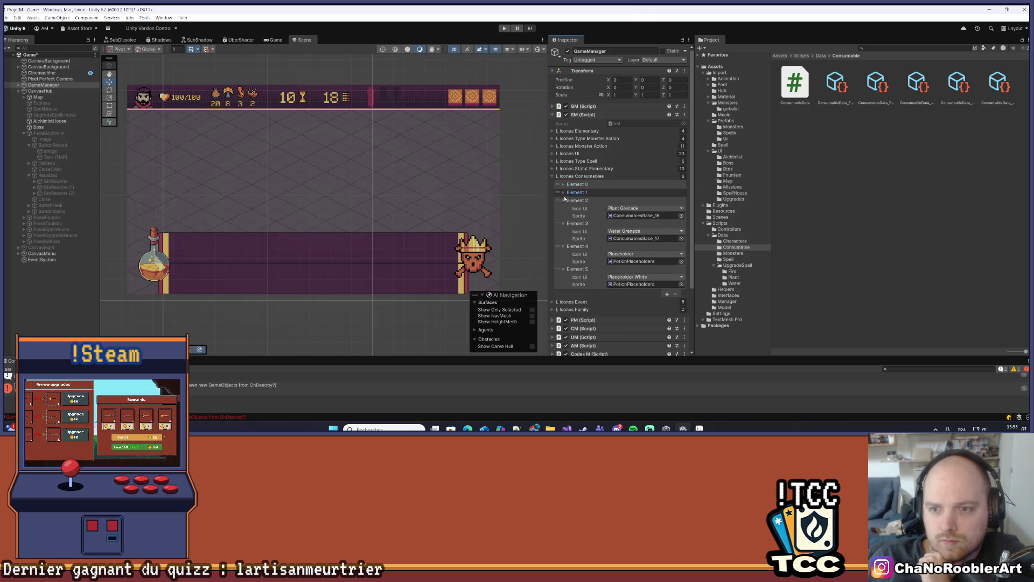
left_click(564, 201)
left_click(563, 209)
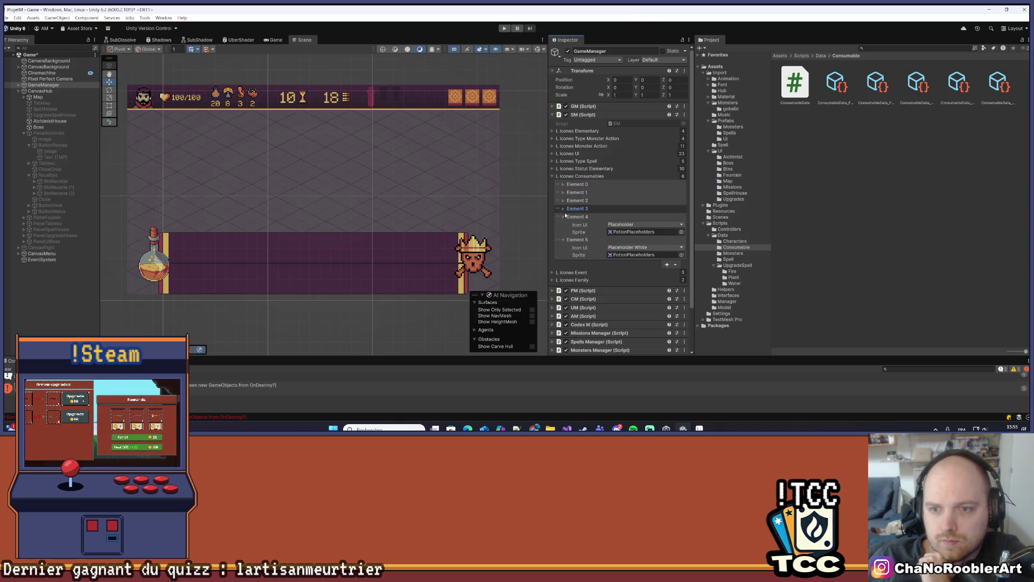
left_click(563, 217)
left_click(564, 225)
left_click(564, 209)
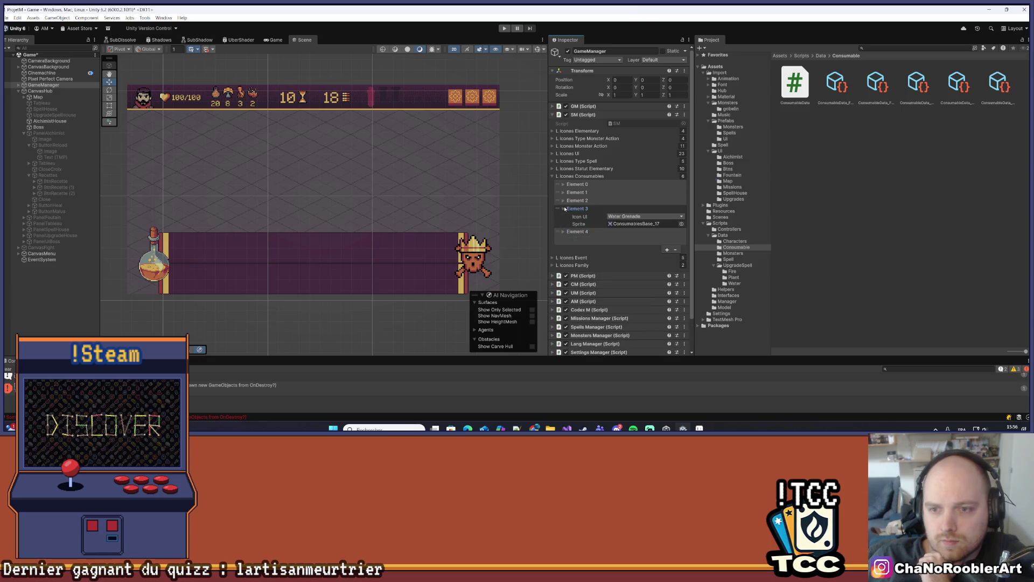
left_click(563, 209)
left_click(564, 200)
left_click(563, 201)
left_click(563, 192)
left_click(564, 192)
Step: Expand the Heal Potion entry to see its Consumables_0 sprite, then open the SM script
left_click(578, 185)
left_click(577, 184)
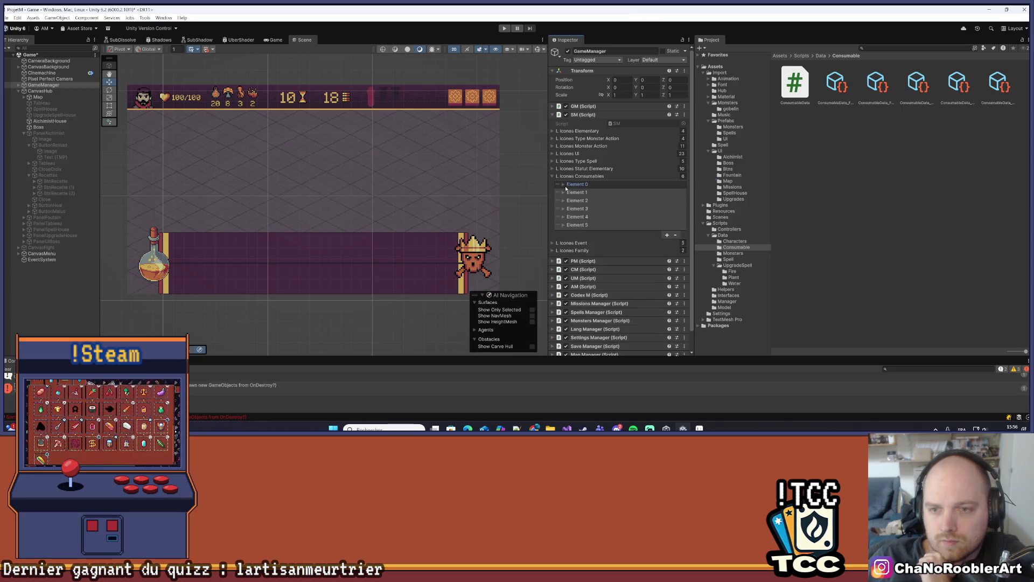
left_click(598, 185)
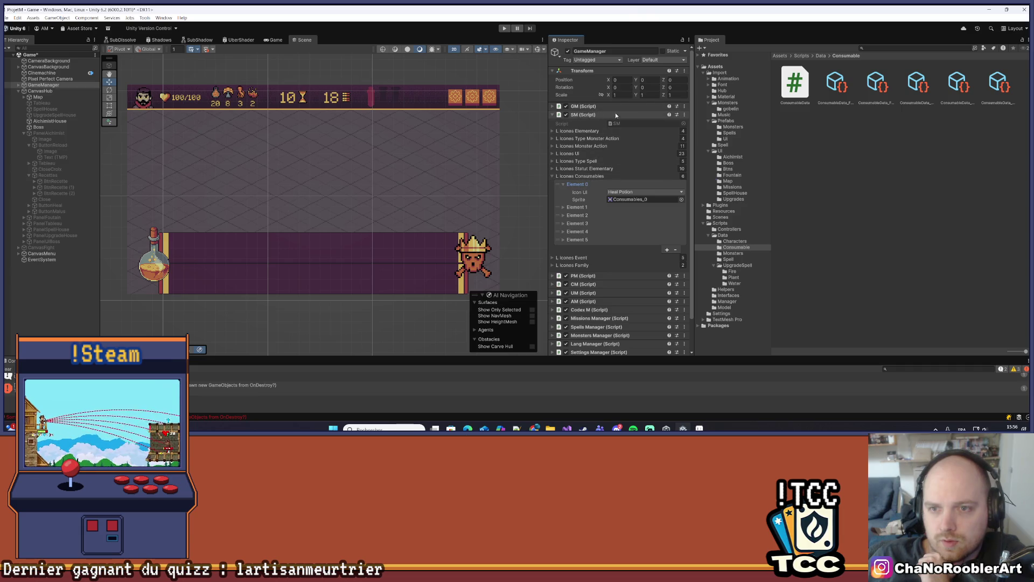
left_click(634, 123)
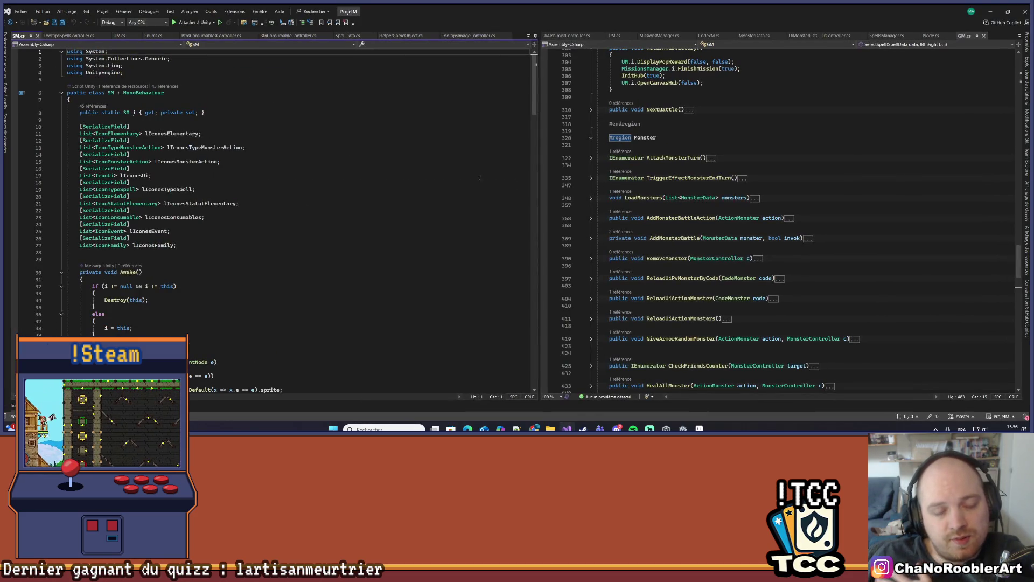
Step: Go to the IconConsumable definition from line 23 of SM.cs, then return to Unity
left_click(126, 218)
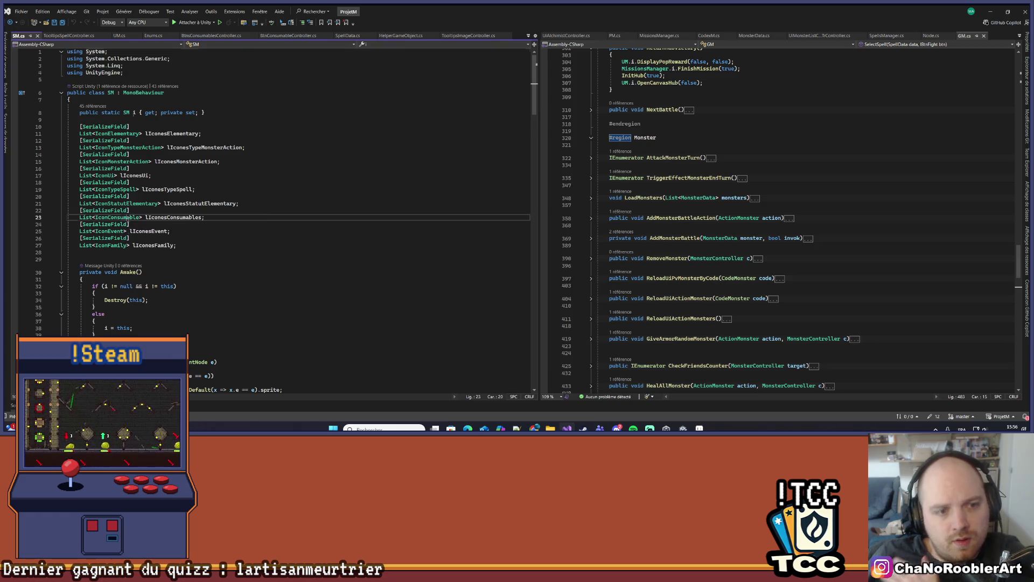
right_click(126, 218)
left_click(177, 247)
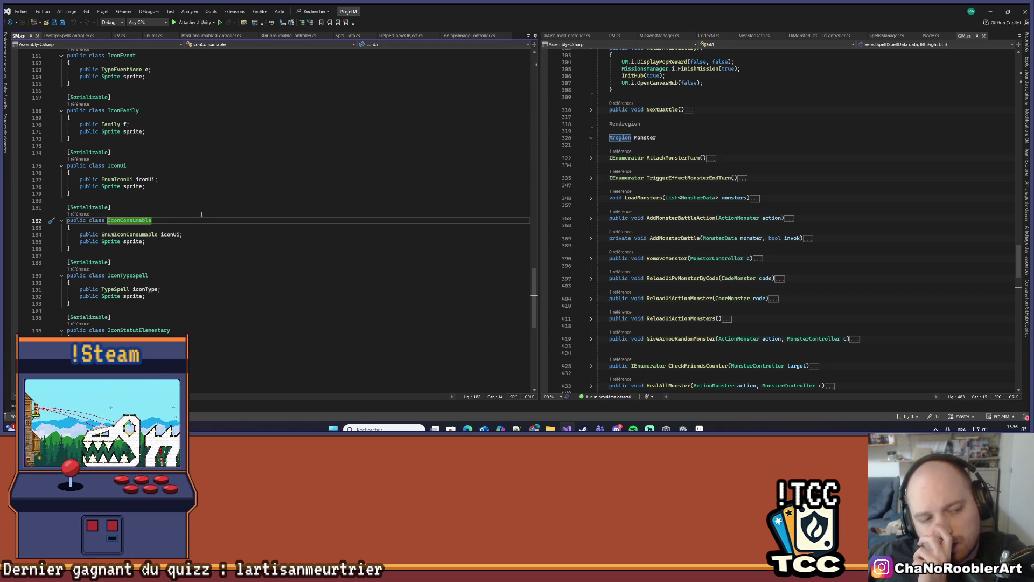
key("alt+Tab")
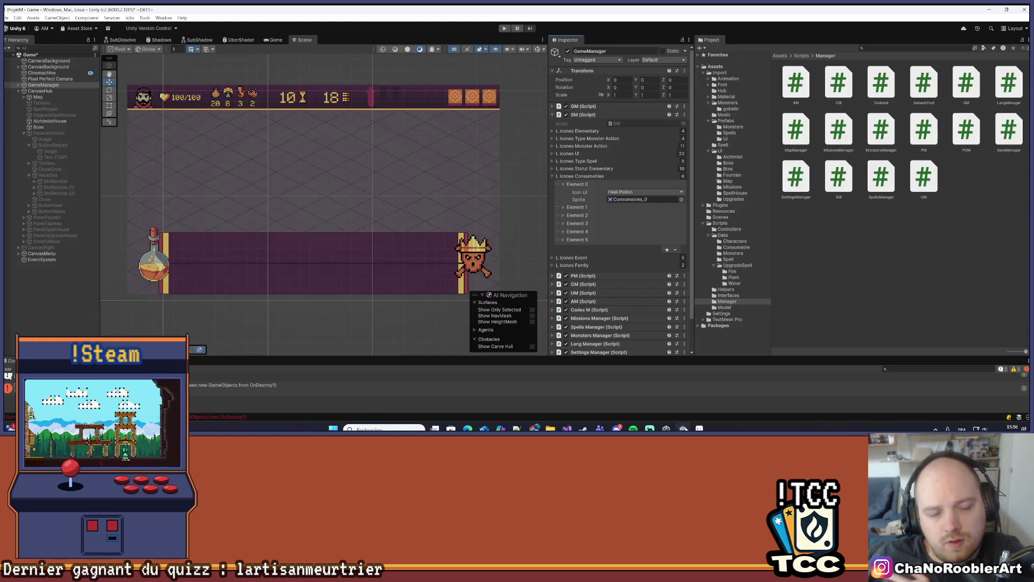
Step: Playtest: continue the saved game, reroll the alchemist recipes twice, close the panel, and stop
left_click(7, 17)
left_click(55, 319)
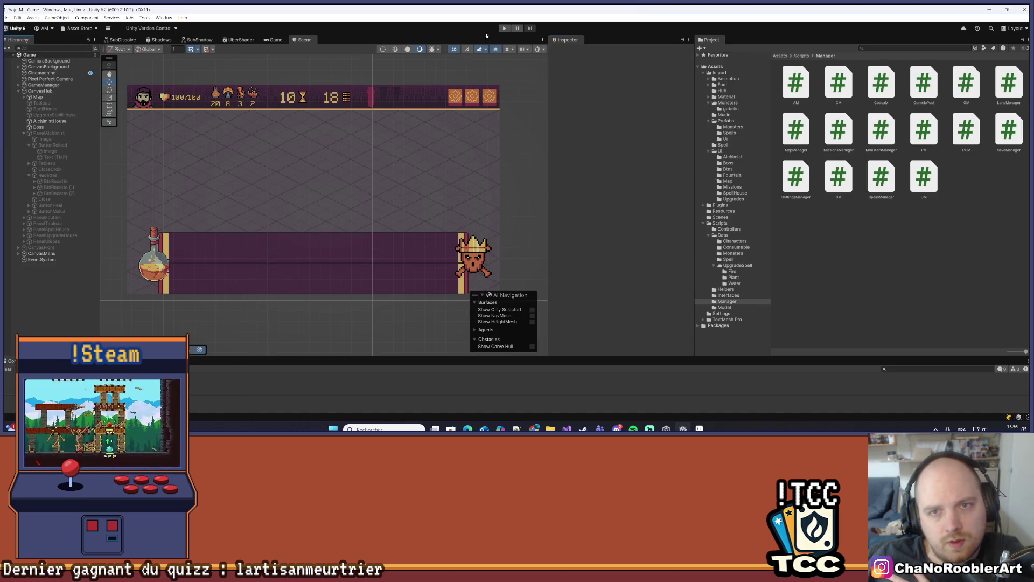
left_click(504, 28)
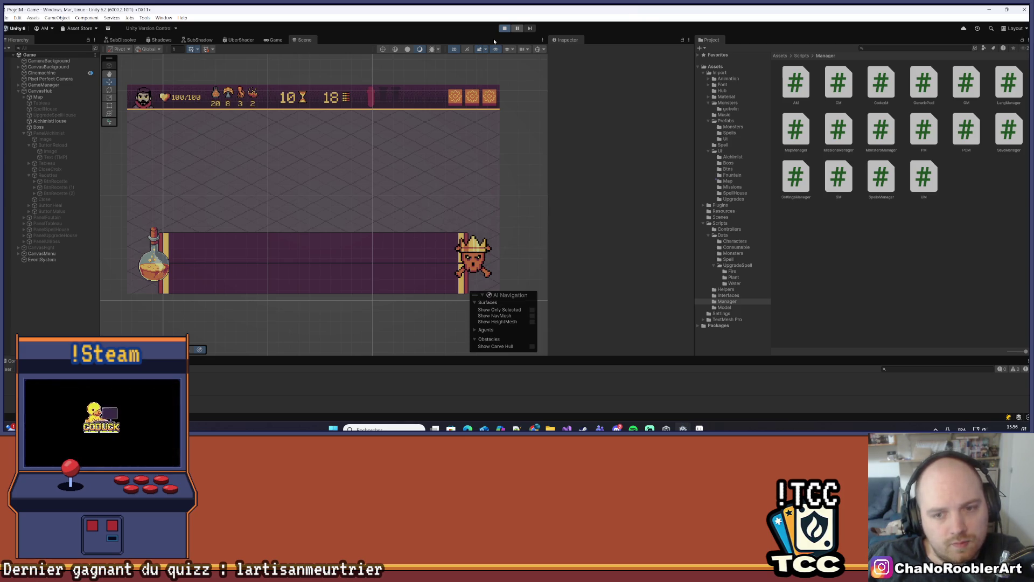
left_click(324, 155)
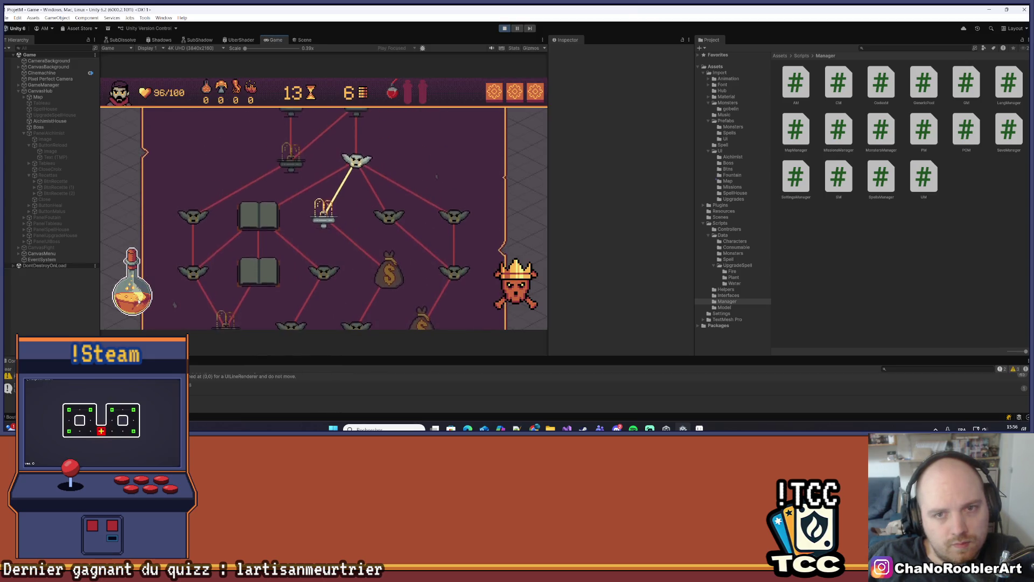
left_click(306, 271)
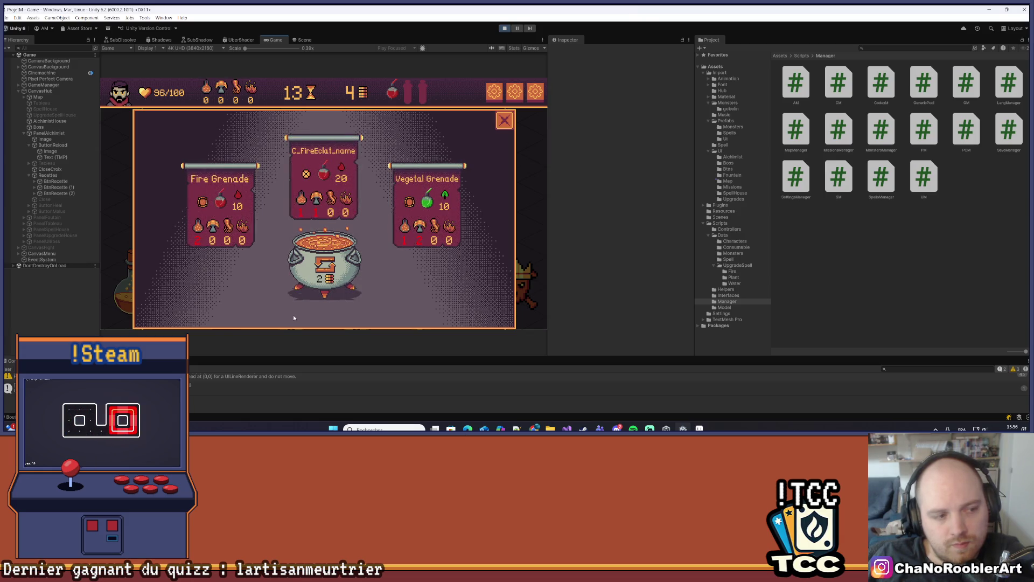
left_click(333, 266)
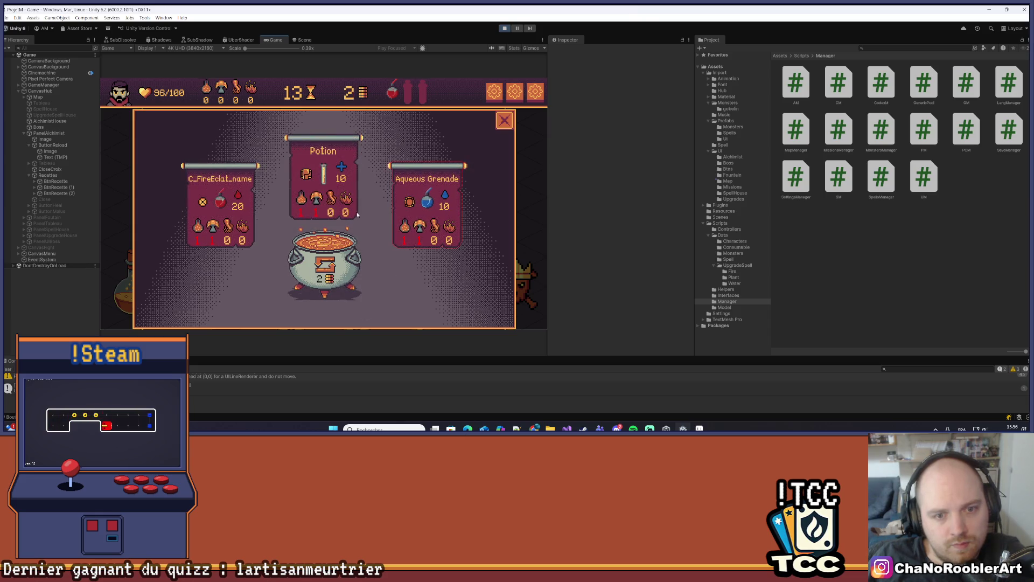
left_click(504, 119)
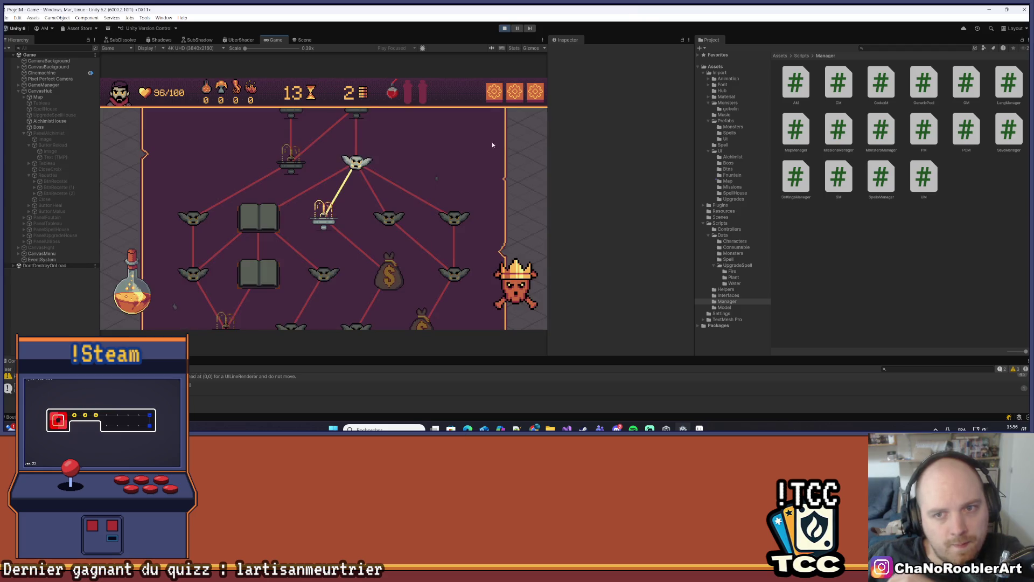
left_click(504, 28)
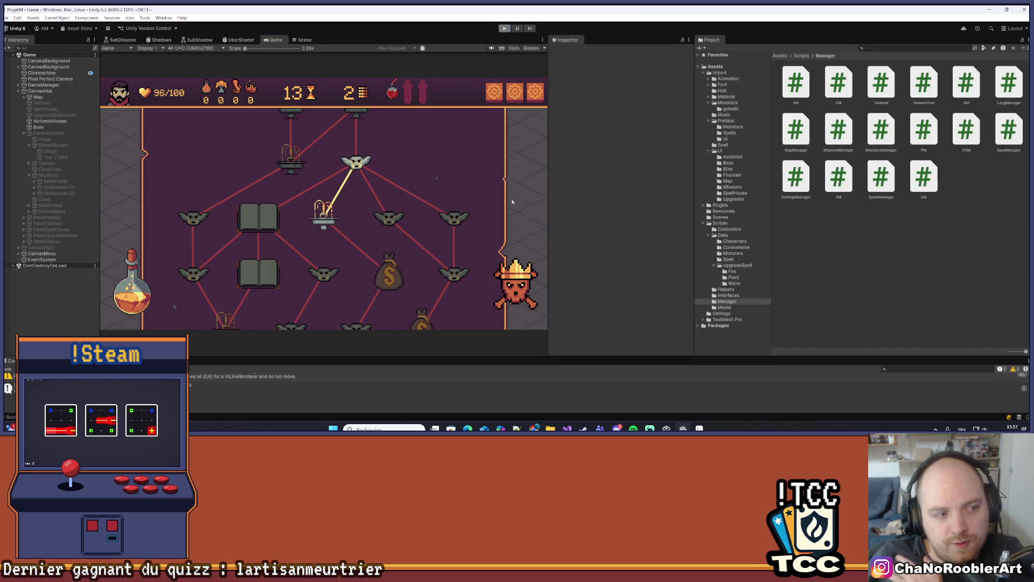
Step: Go to the EnumIconConsumable definition in Enums.cs and move to the end of its entries
key("alt+Tab")
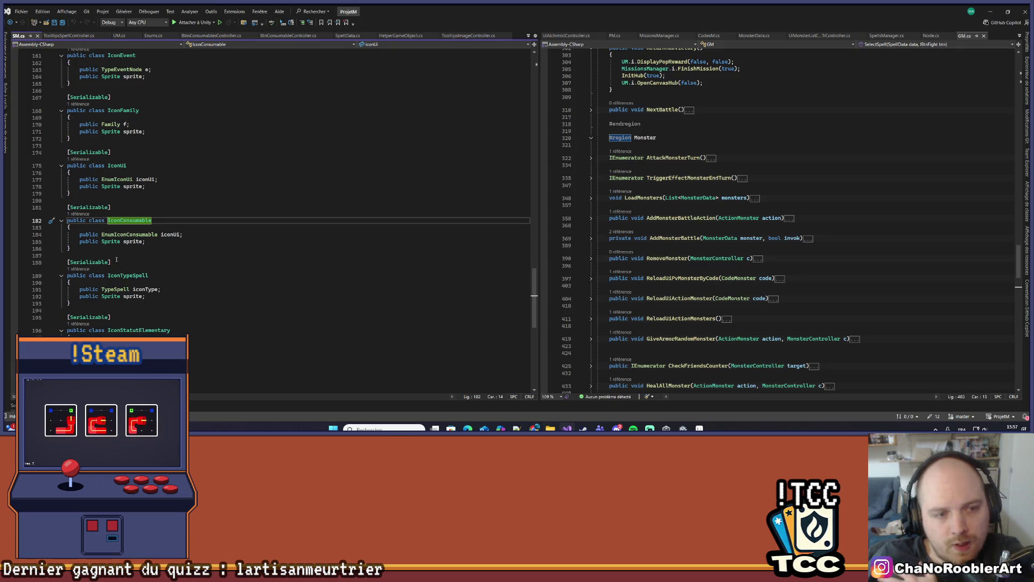
right_click(123, 237)
left_click(141, 246)
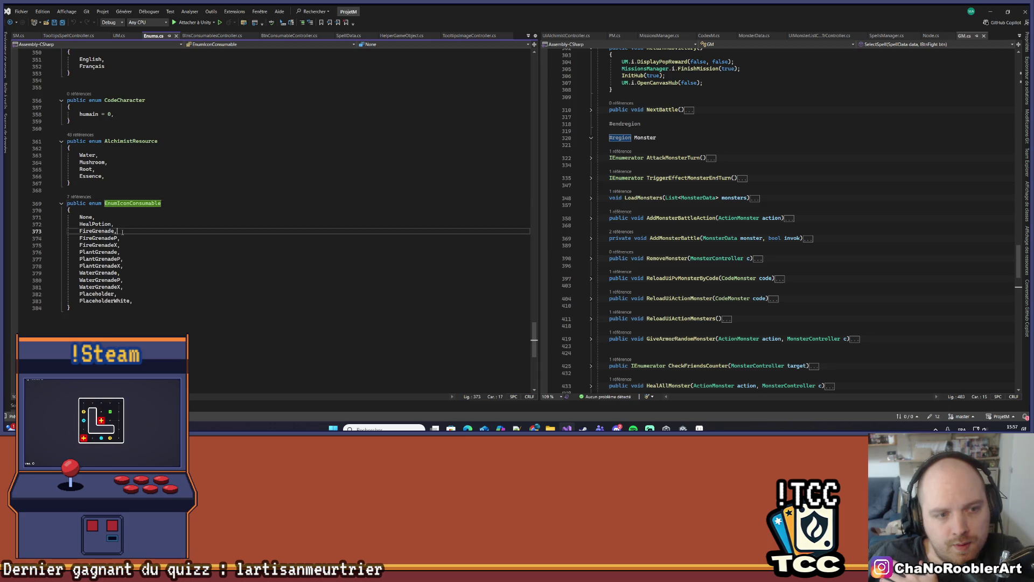
left_click(130, 244)
left_click(129, 251)
left_click(130, 259)
left_click(131, 265)
left_click(131, 272)
left_click(131, 280)
left_click(132, 286)
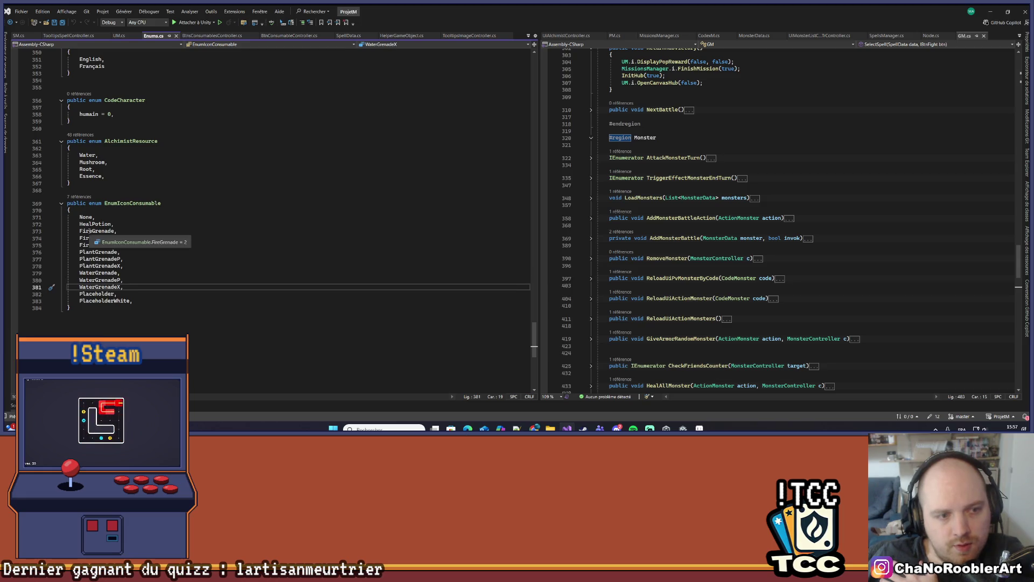
Step: Discard a false-start entry after WaterGrenadeX and move to the PlaceholderWhite line
key("Return")
type("Wate")
key("BackSpace")
key("BackSpace")
key("BackSpace")
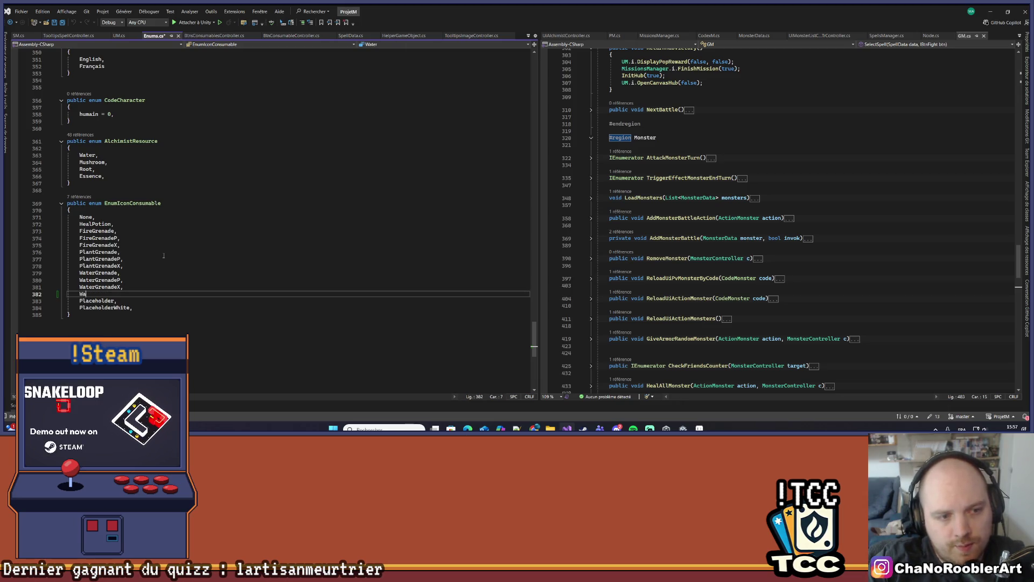
type("Fir")
key("BackSpace")
key("BackSpace")
key("BackSpace")
type("Wat")
key("BackSpace")
key("Down")
key("Down")
key("End")
Step: Add FireMono = 100 below PlaceholderWhite and a copied line renamed FireMonoP
key("Return")
key("Return")
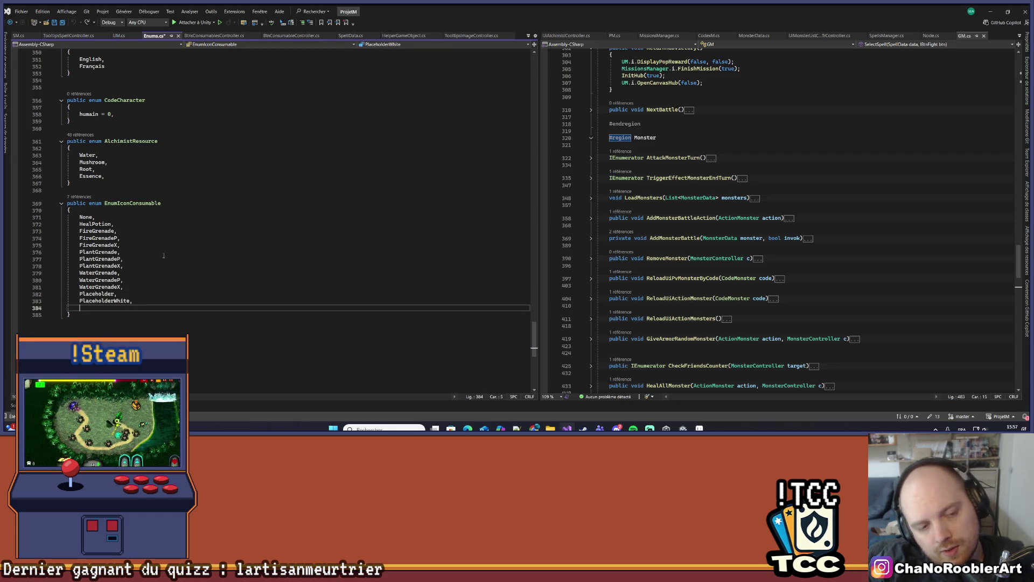
type("Fire")
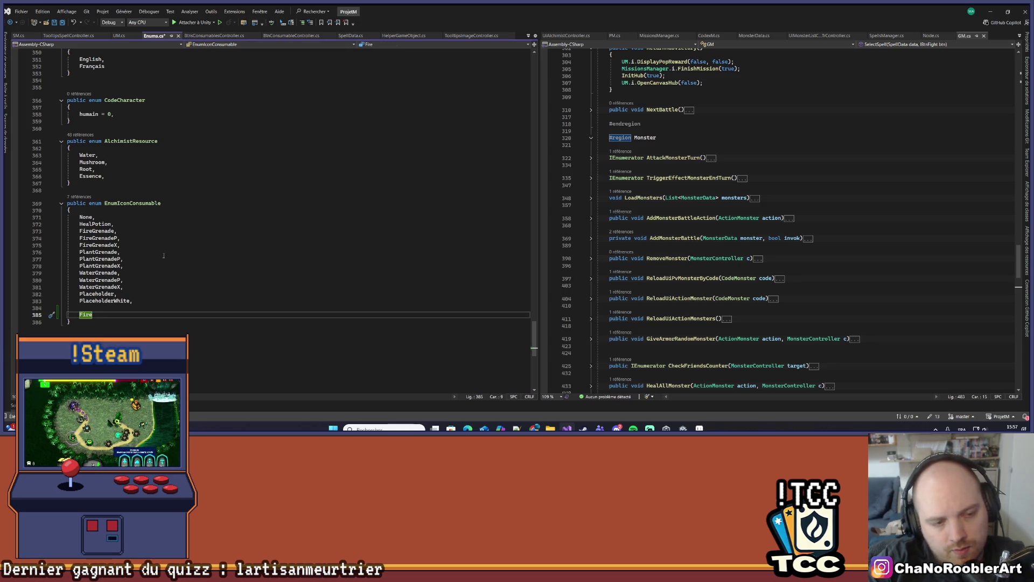
type("Mono = 100,")
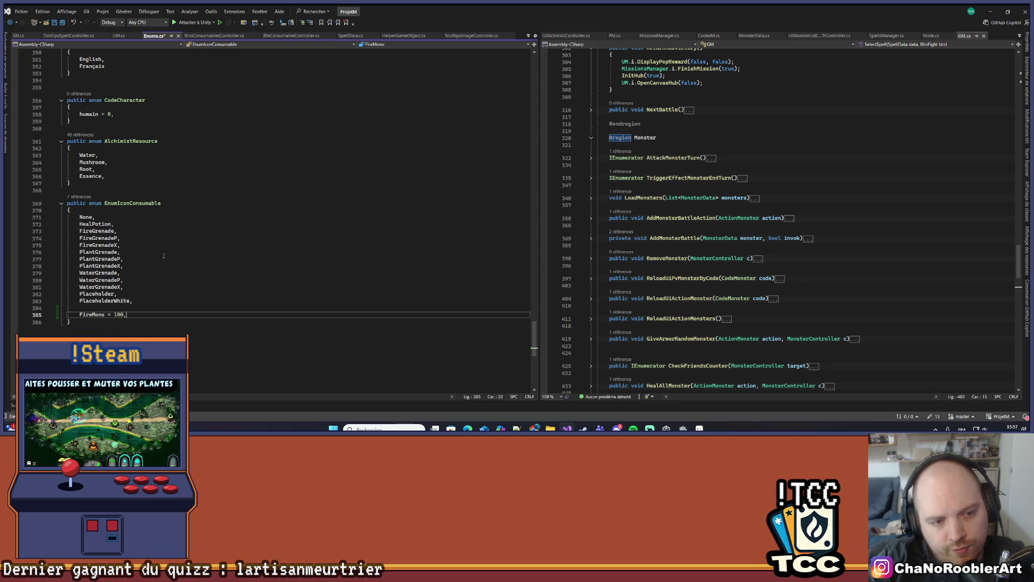
key("Return")
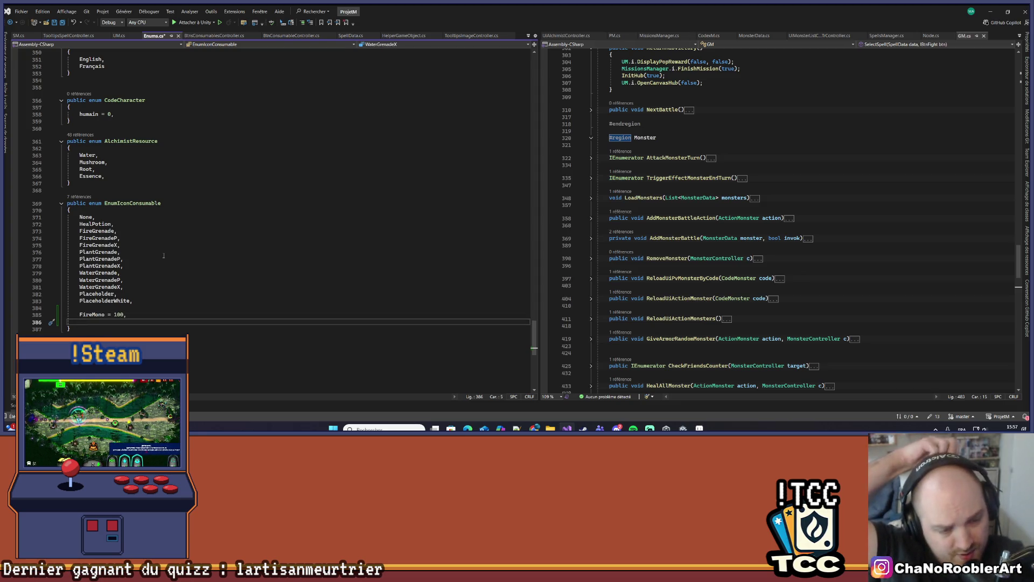
type("FireMono = 100,")
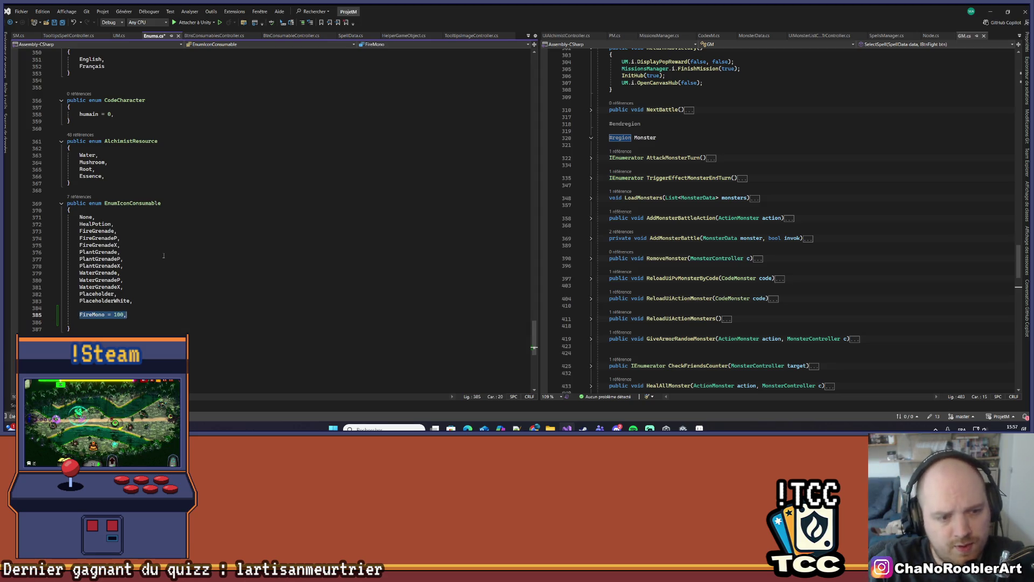
key("Home")
key("ctrl+shift+Right")
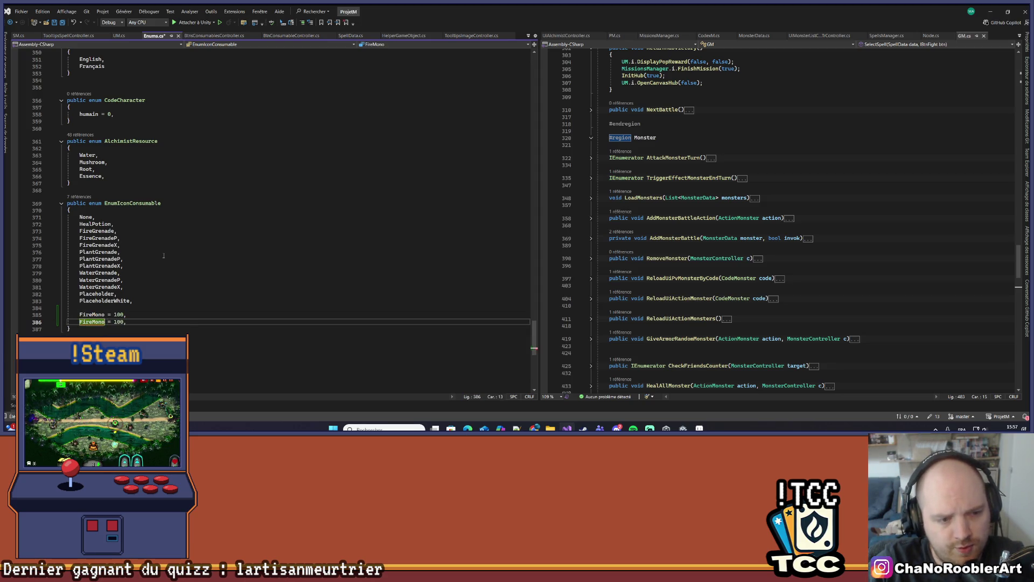
key("Right")
type("P")
Step: Add a third copied entry below FireMonoP and rename it FireMonoX
key("End")
key("Return")
type("FireMonoP = 100,")
key("Home")
key("ctrl+shift+Right")
type("FireMonoX")
Step: Change FireMonoP's value to 101 and save Enums.cs
key("Up")
key("End")
key("Left")
key("BackSpace")
type("1")
key("Down")
key("End")
key("ctrl+s")
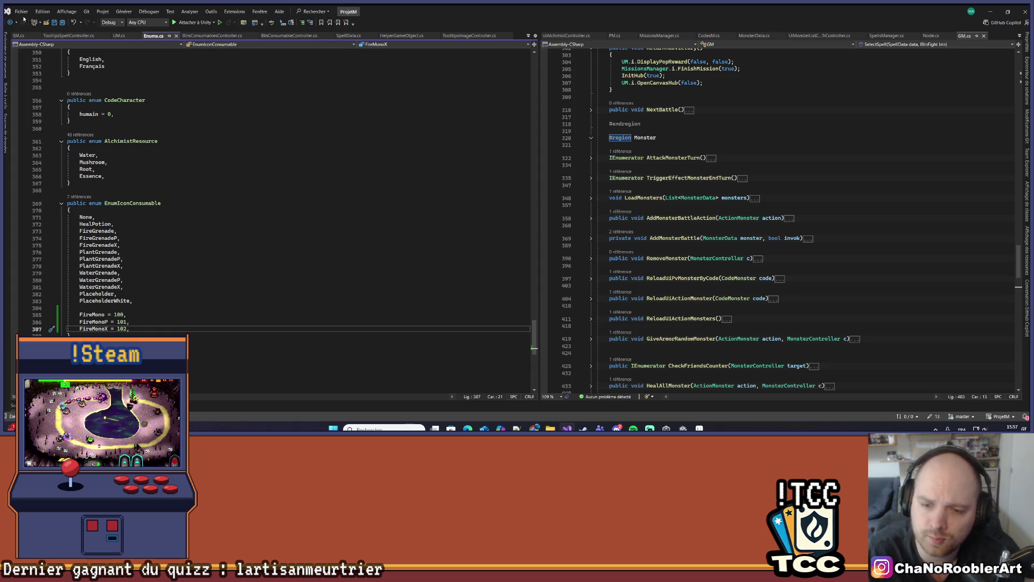
mouse_move(534, 429)
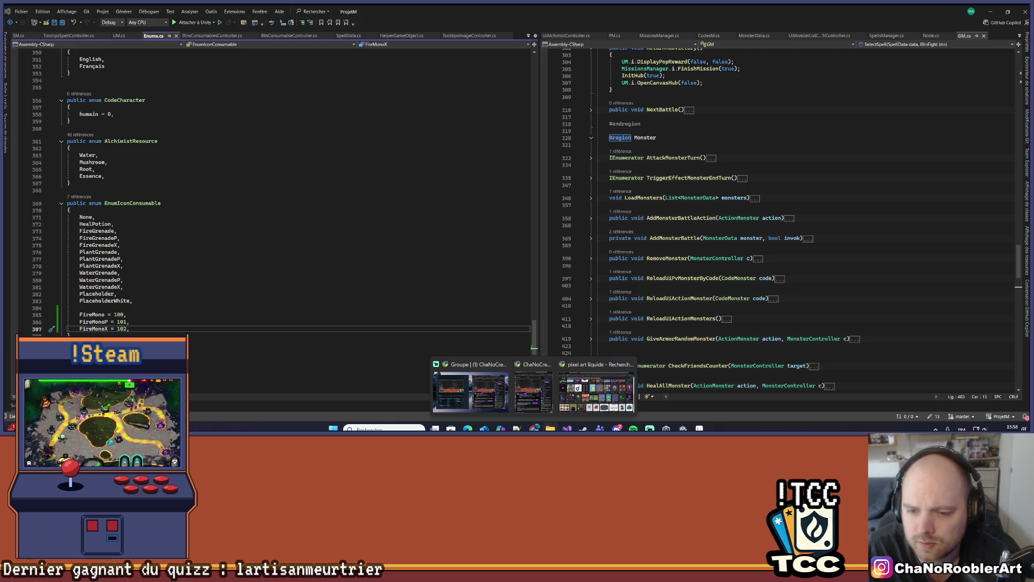
Step: Return to Unity and open the Prefabs/UI/Alchimist folder in the Project window
left_click(683, 429)
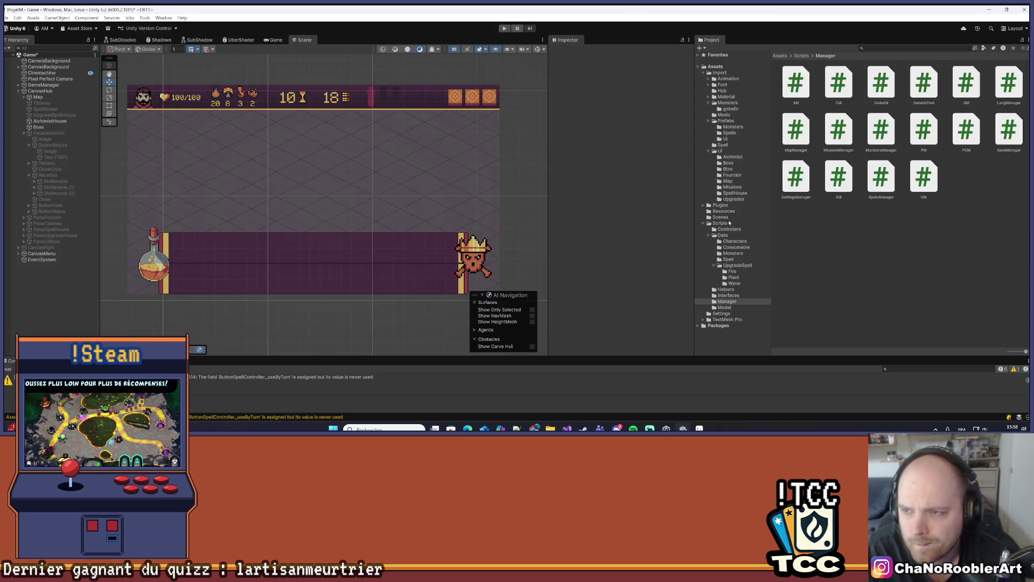
left_click(727, 139)
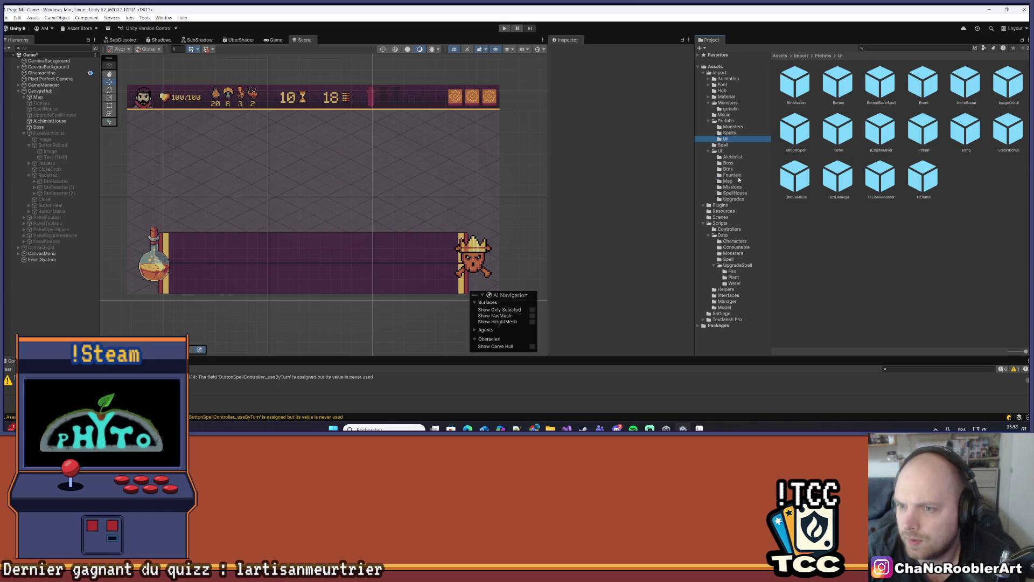
left_click(732, 158)
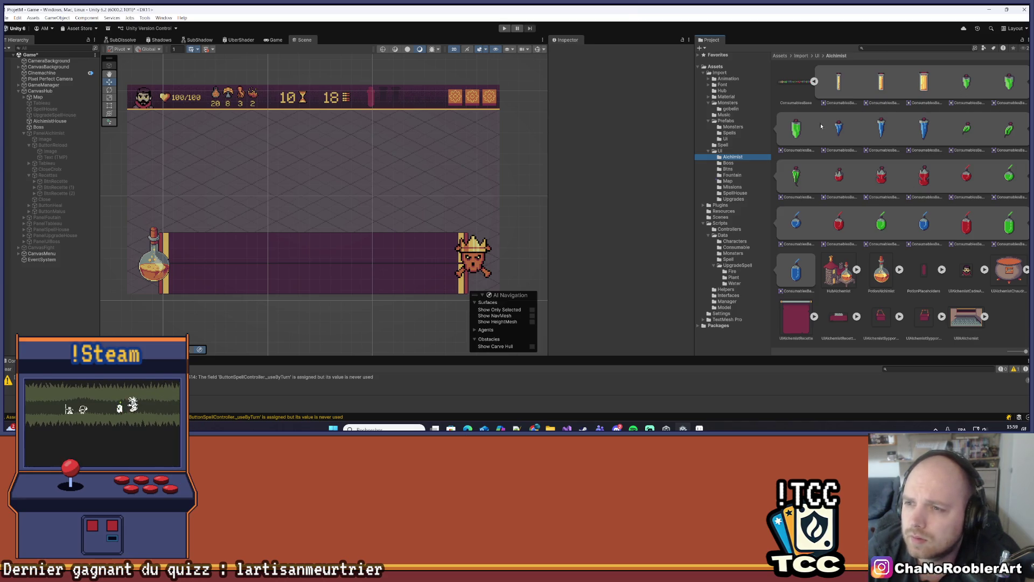
Step: Inspect several ConsumablesBase potion sprites, including ConsumablesBase_9, _12 and _3
left_click(842, 139)
left_click(964, 132)
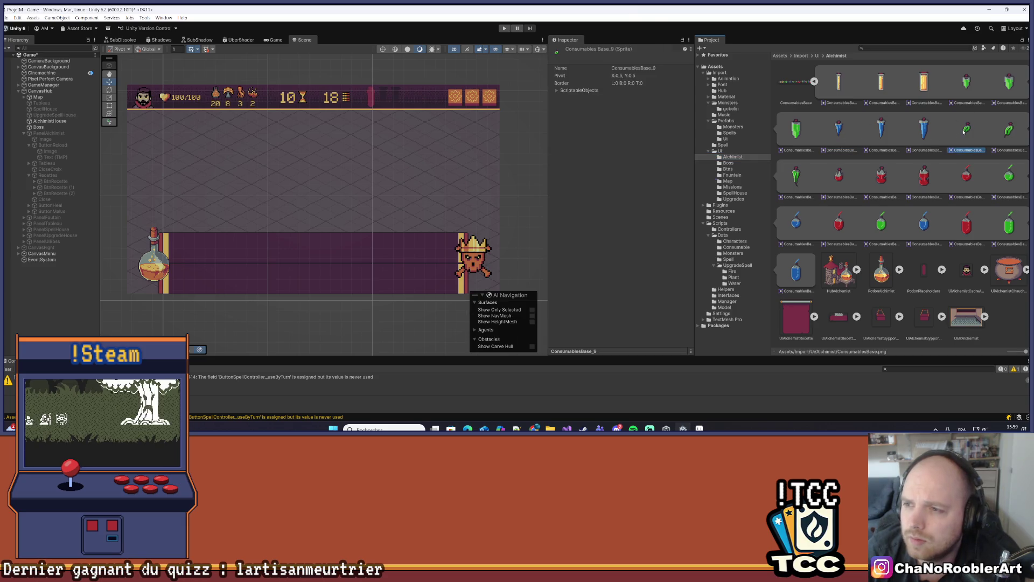
left_click(843, 172)
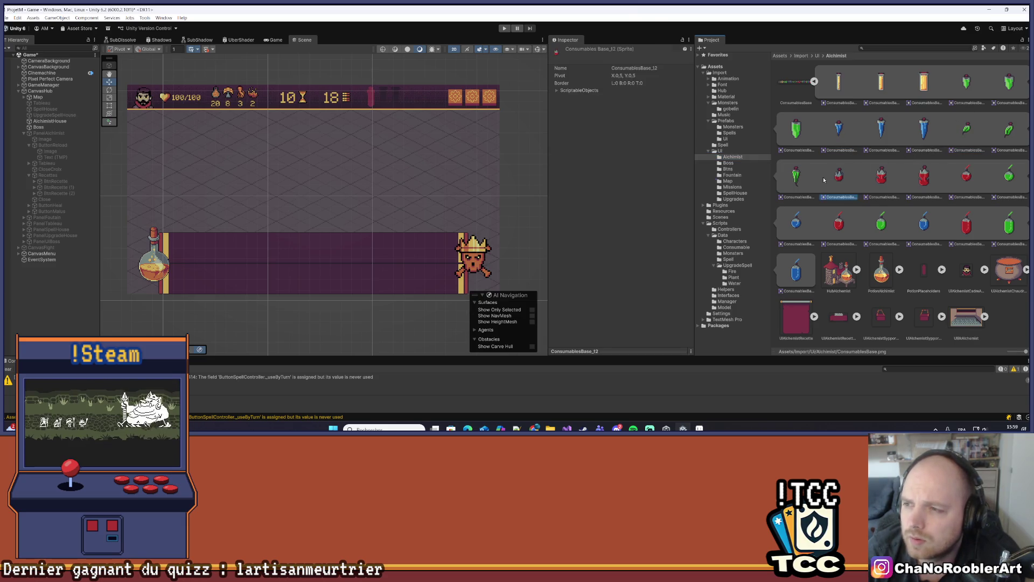
left_click(964, 180)
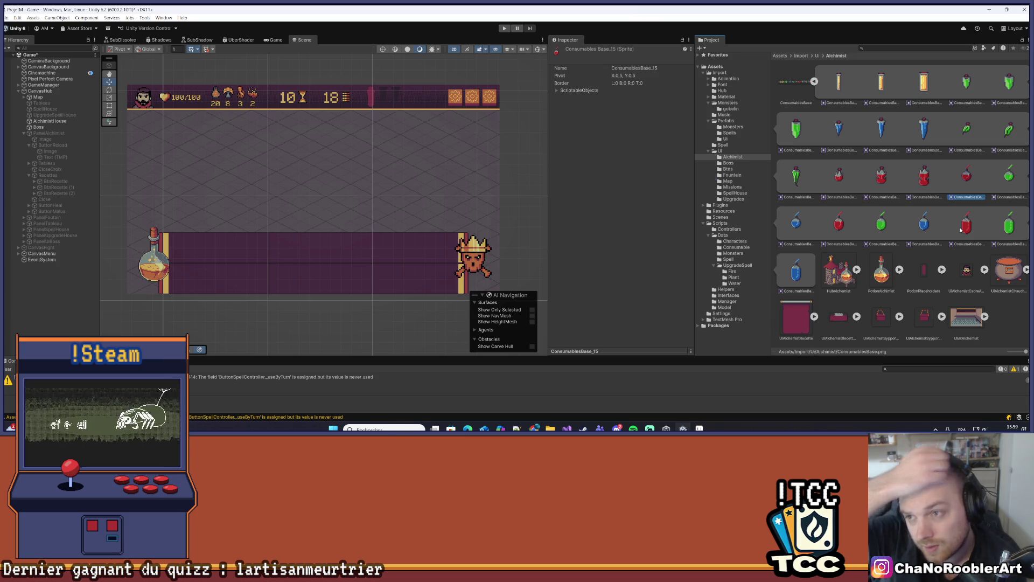
left_click(922, 86)
left_click(965, 86)
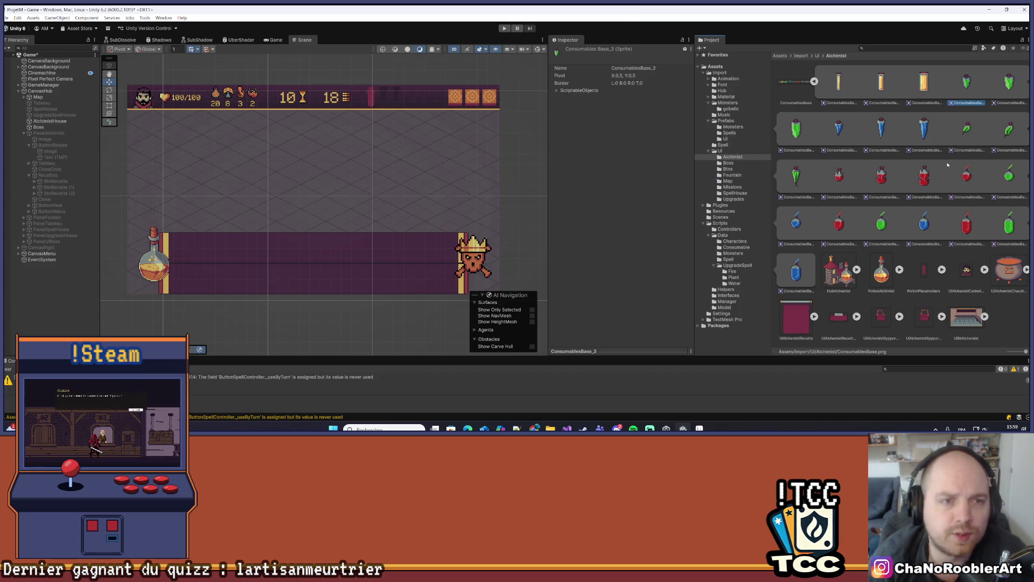
Step: Zoom the Scene view, recenter the shop panel, and widen the scene area
scroll(356, 231, "up", 3)
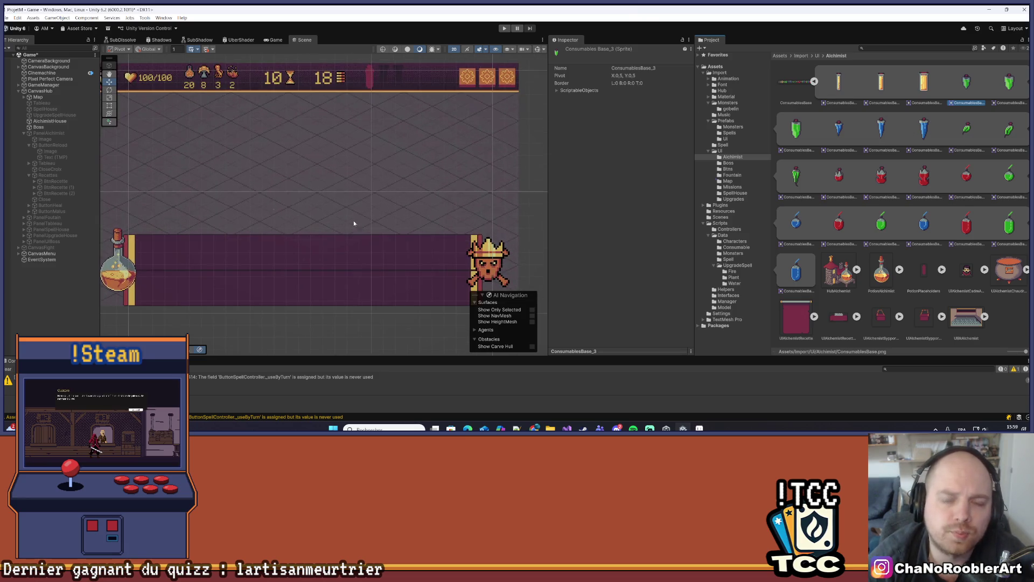
left_click_drag(529, 186, 627, 173)
mouse_move(504, 189)
left_mouse_down()
mouse_move(463, 192)
mouse_move(447, 207)
mouse_move(471, 193)
left_mouse_up()
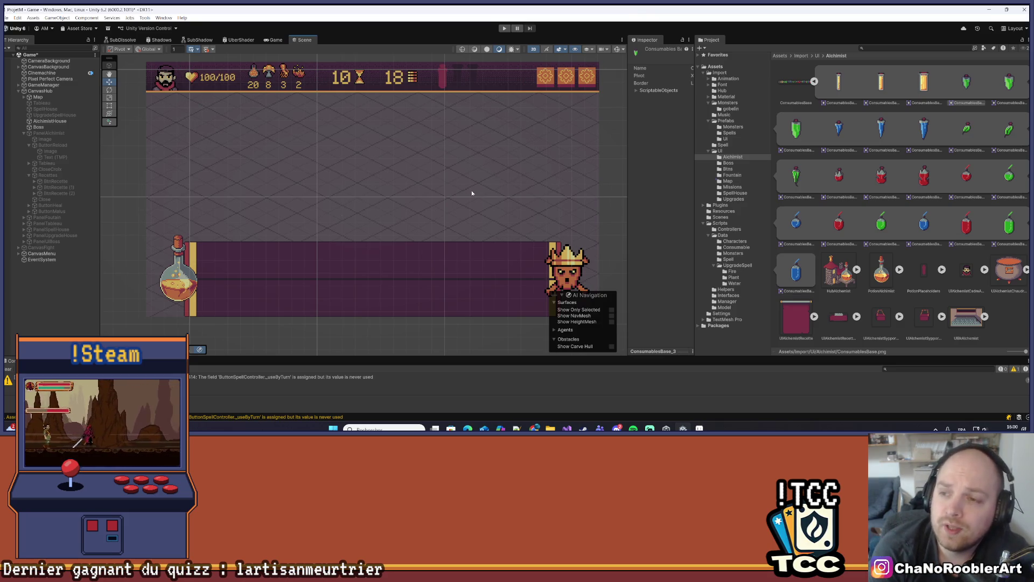
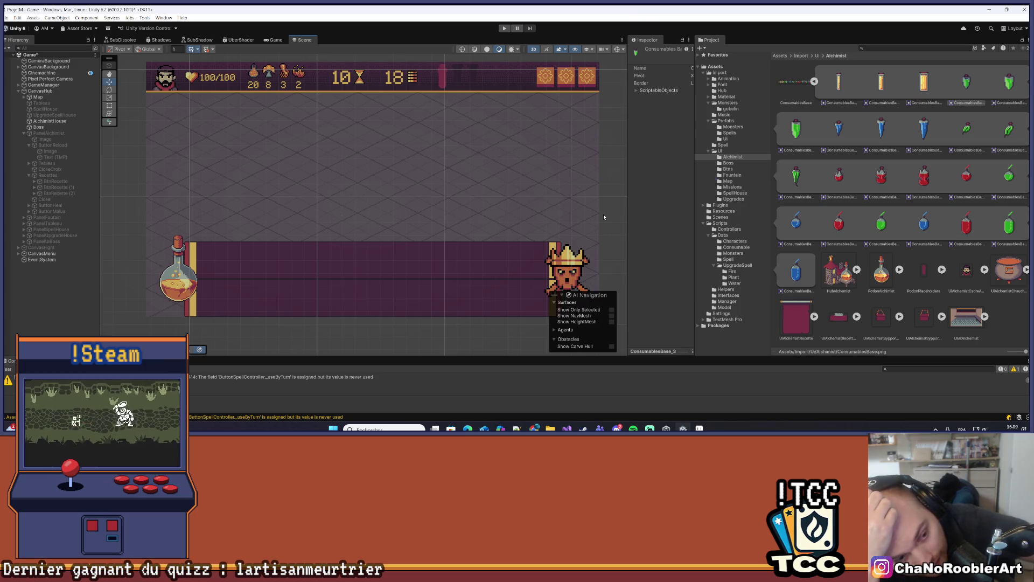
Step: Save the Unity scene and switch to Visual Studio showing Enums.cs
left_click(112, 441)
left_click(65, 434)
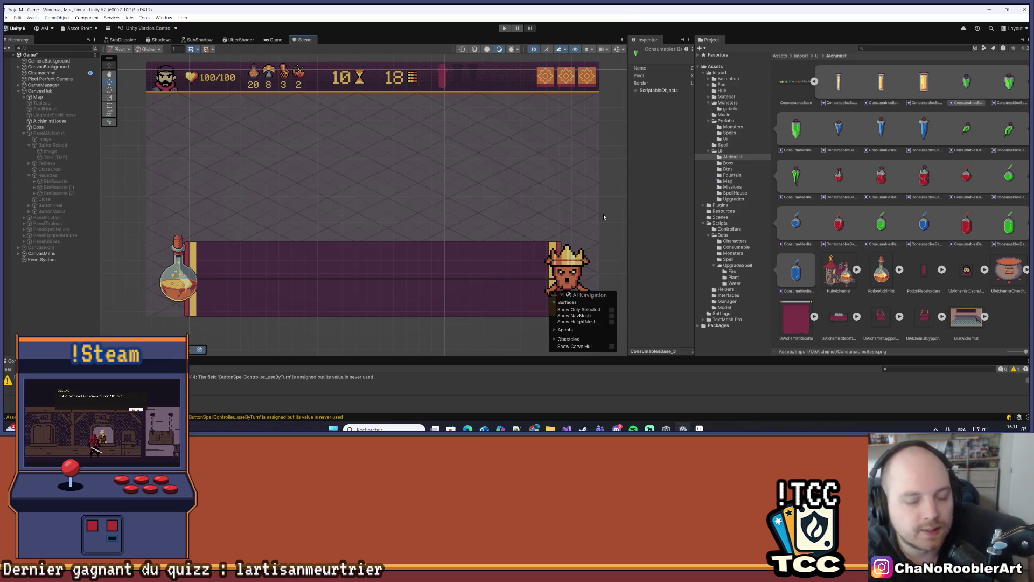
key("ctrl+s")
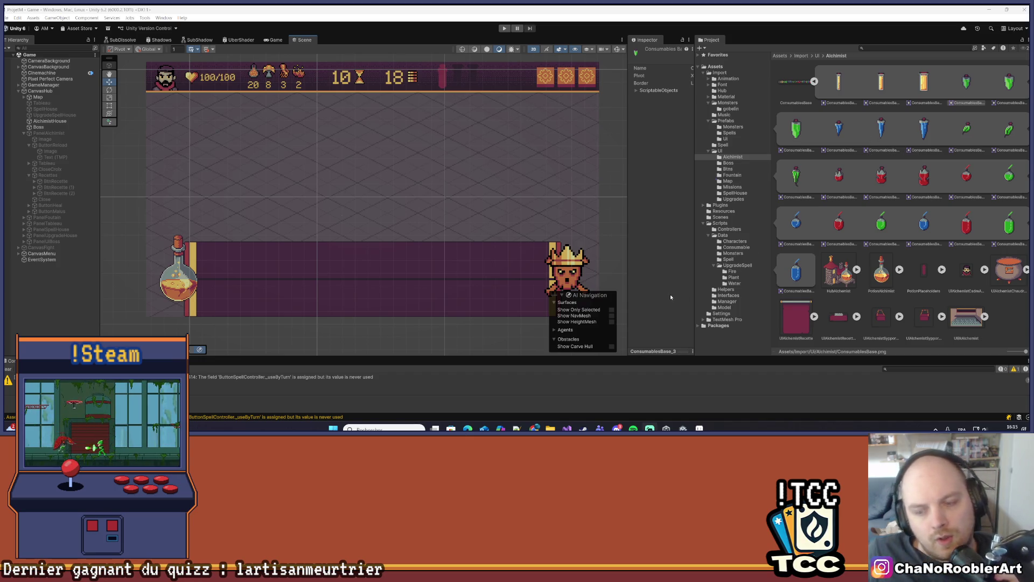
key("alt+Tab")
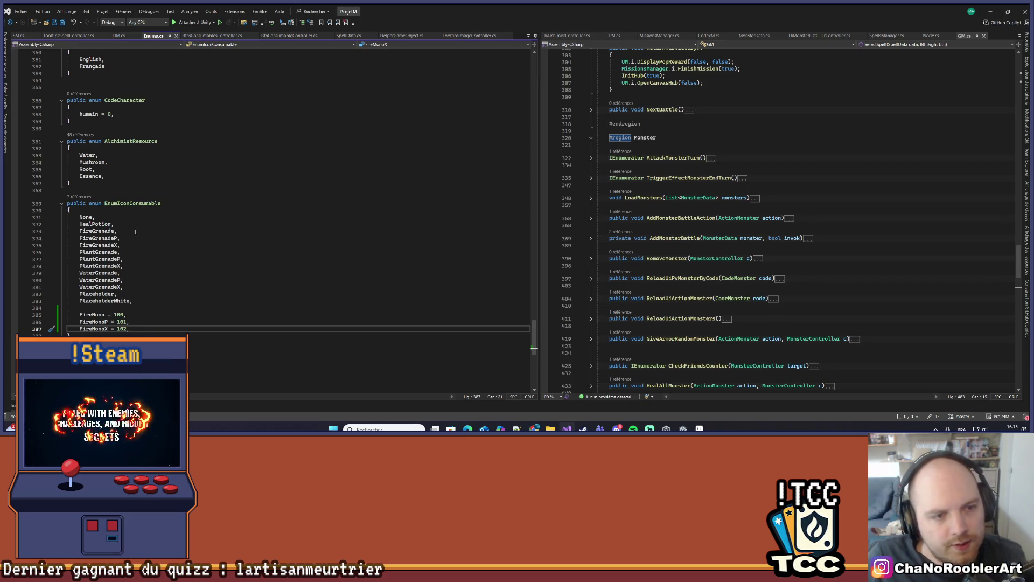
Step: Add WaterMono = 200, WaterMonoP = 201 and WaterMonoX after FireMonoX in EnumIconConsumable
left_click(227, 218)
key("Down")
key("Down")
key("Down")
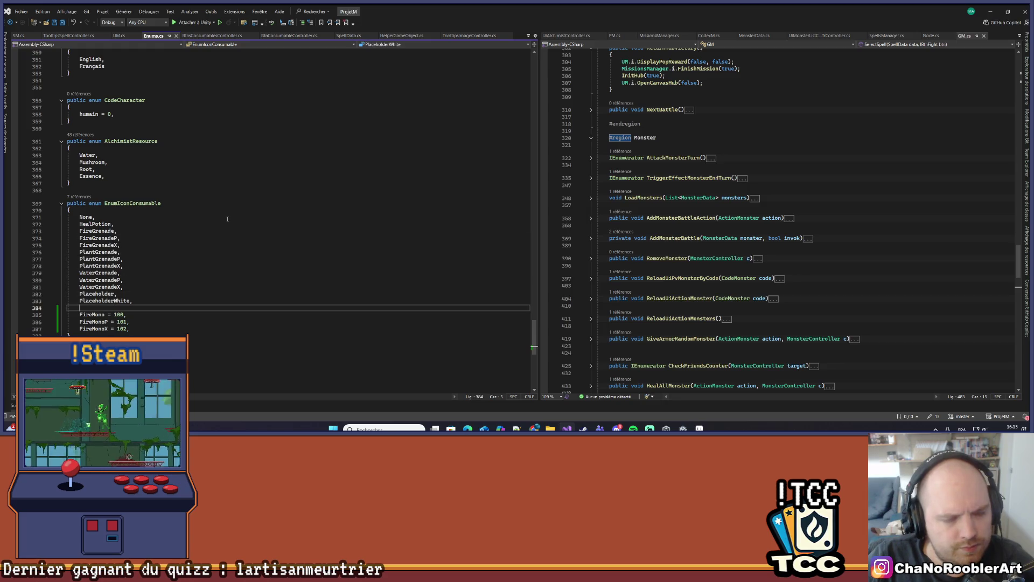
key("Down")
key("Down")
key("Down")
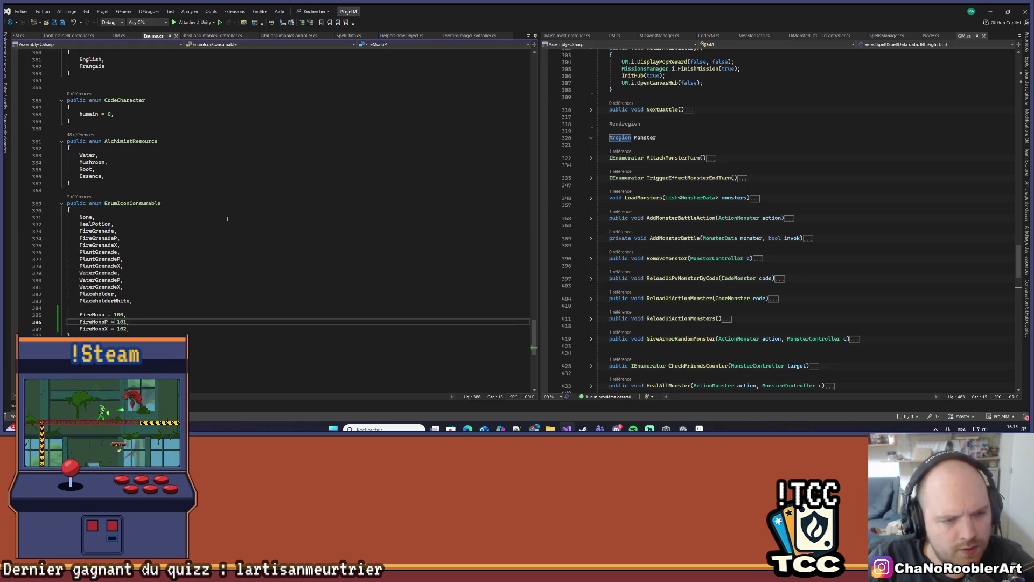
key("Return")
key("Return")
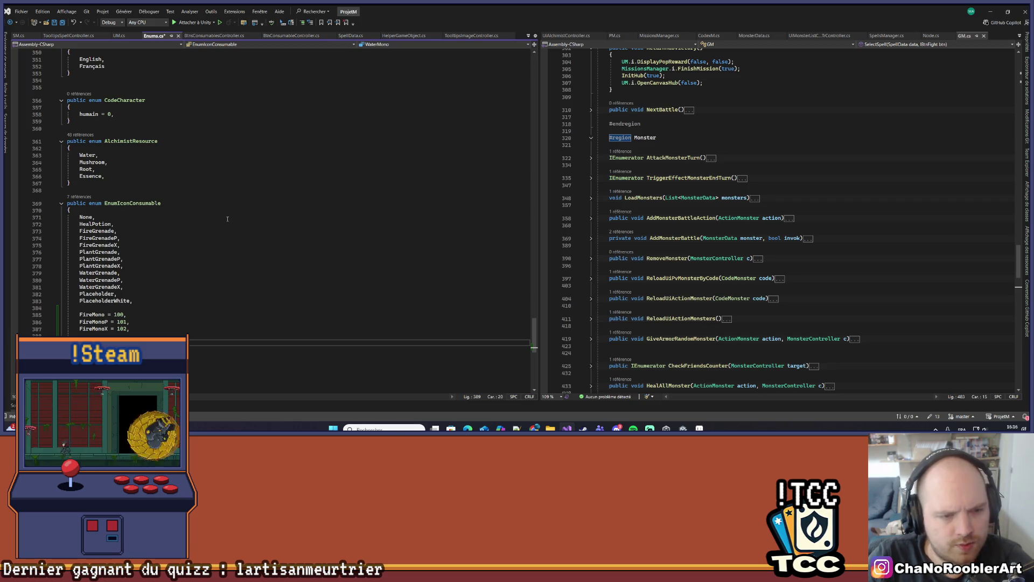
key("Return")
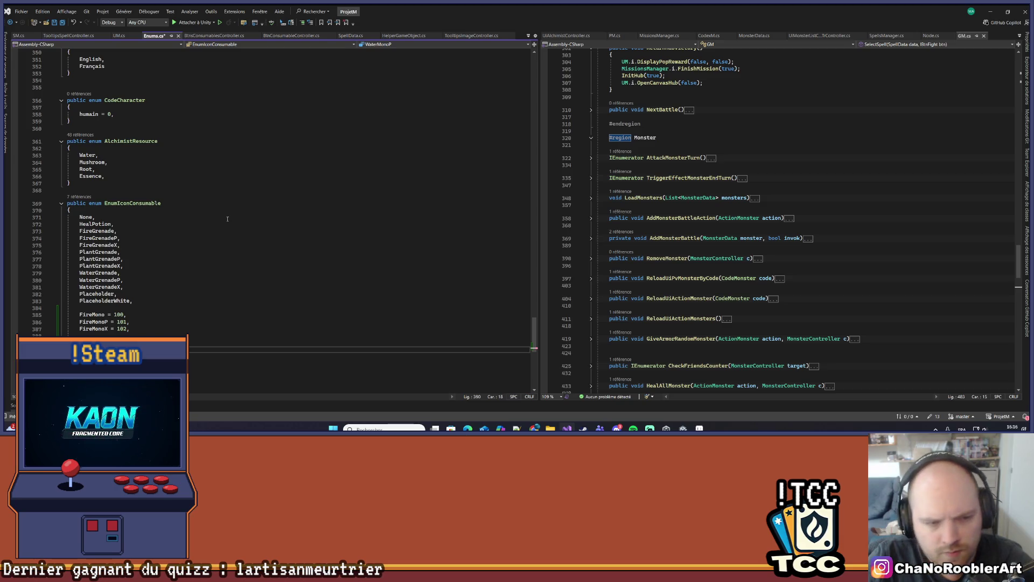
key("Return")
type("ater")
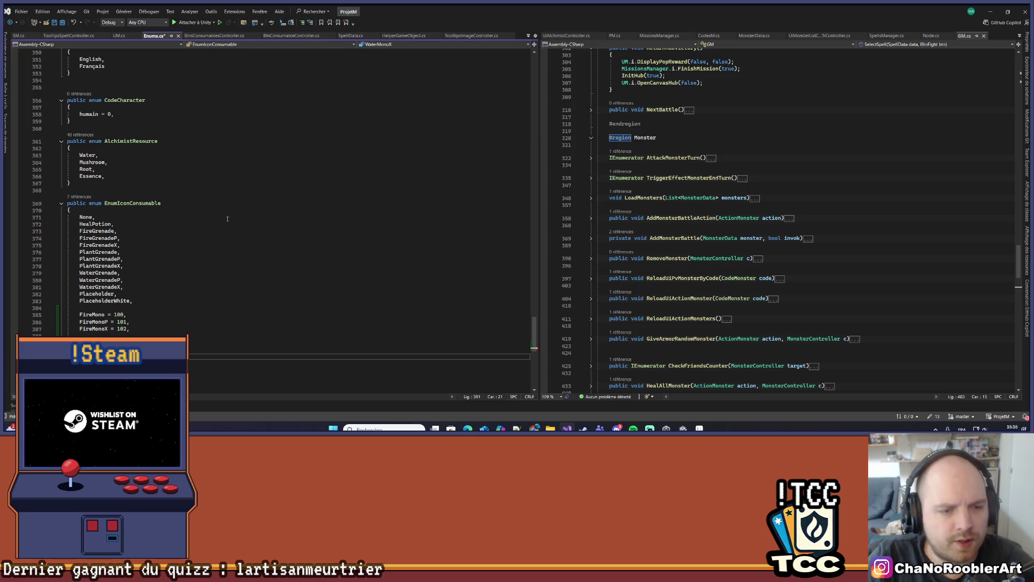
key("Return")
key("ctrl+s")
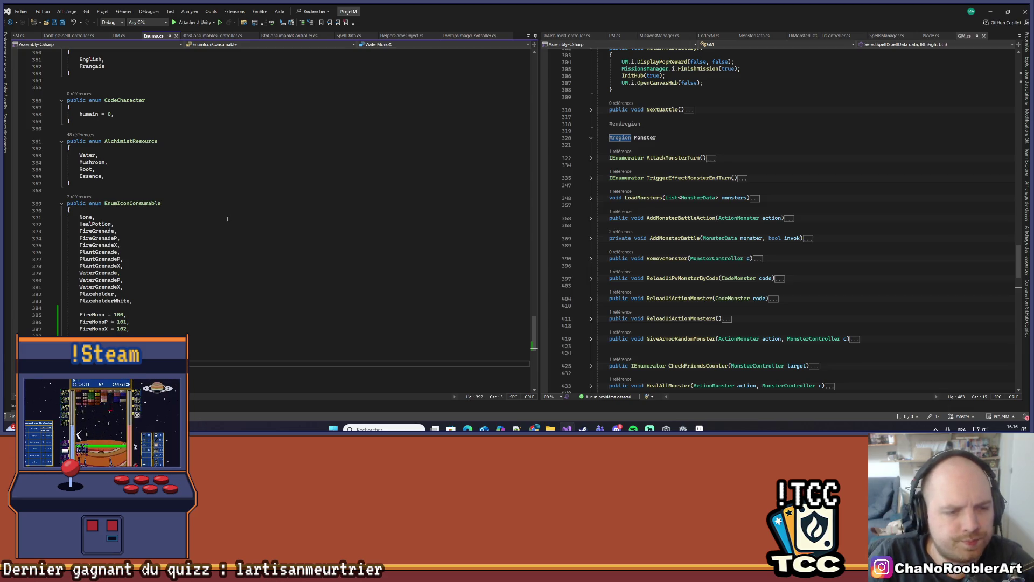
Step: Add PlantMono, PlantMonoP and PlantMonoX (300–302) below the water codes and save Enums.cs
key("Down")
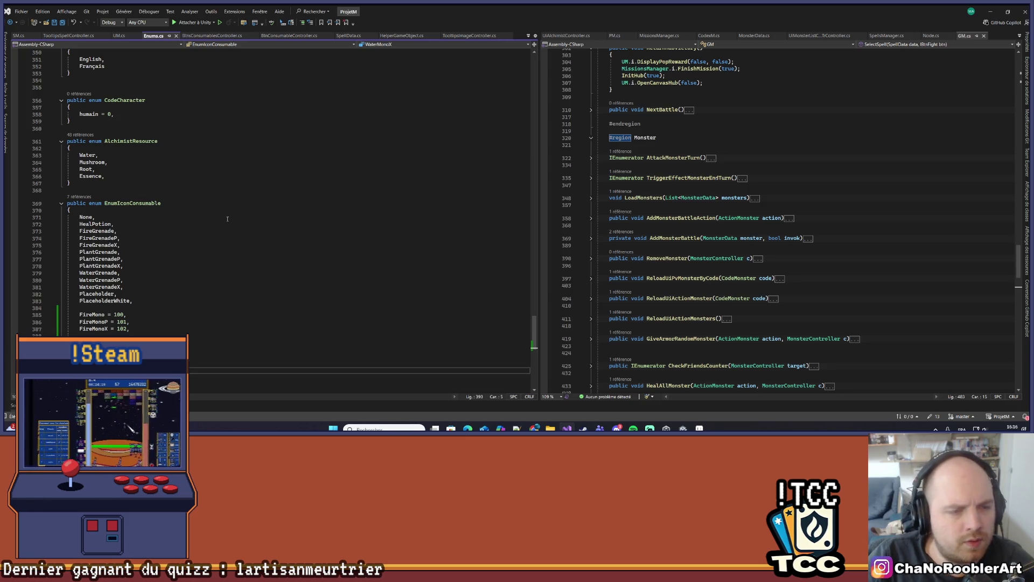
scroll(179, 232, "down", 1)
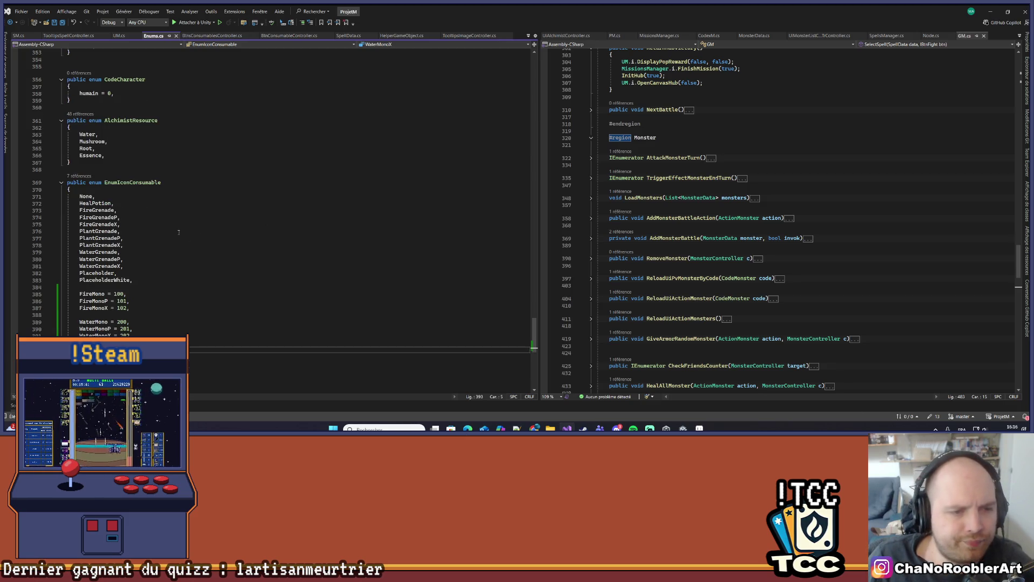
type("Plan")
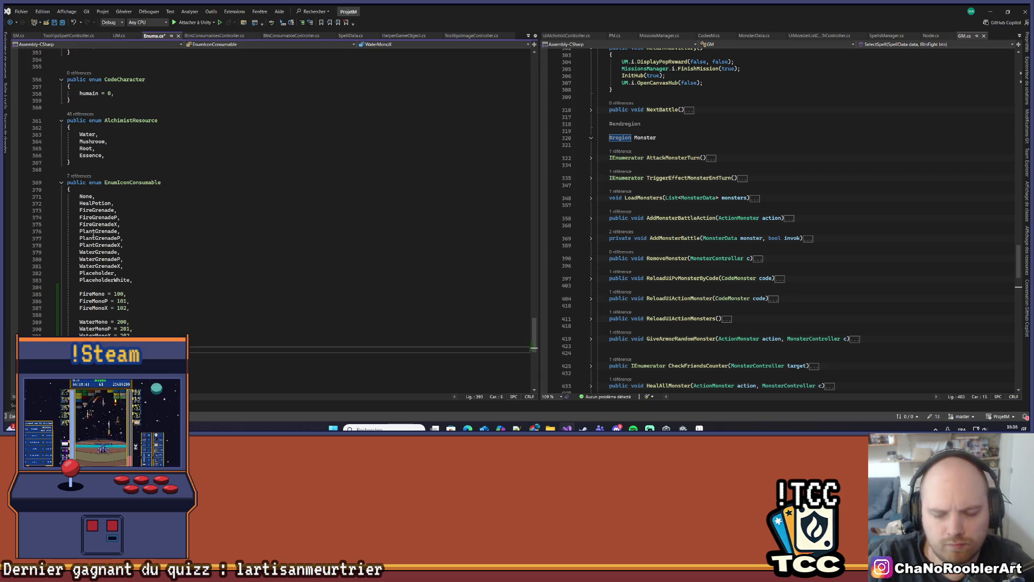
type("Mon")
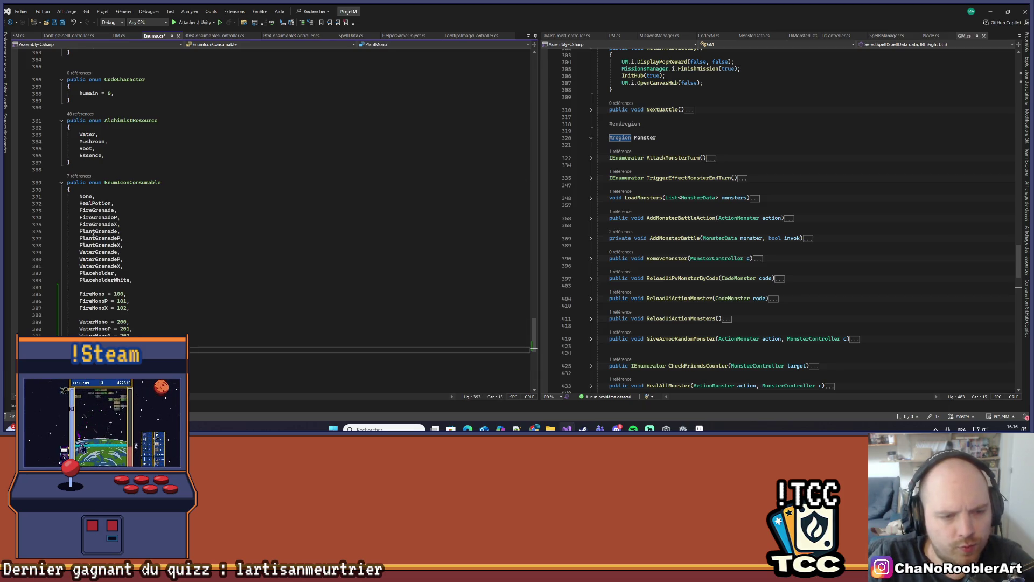
key("Return")
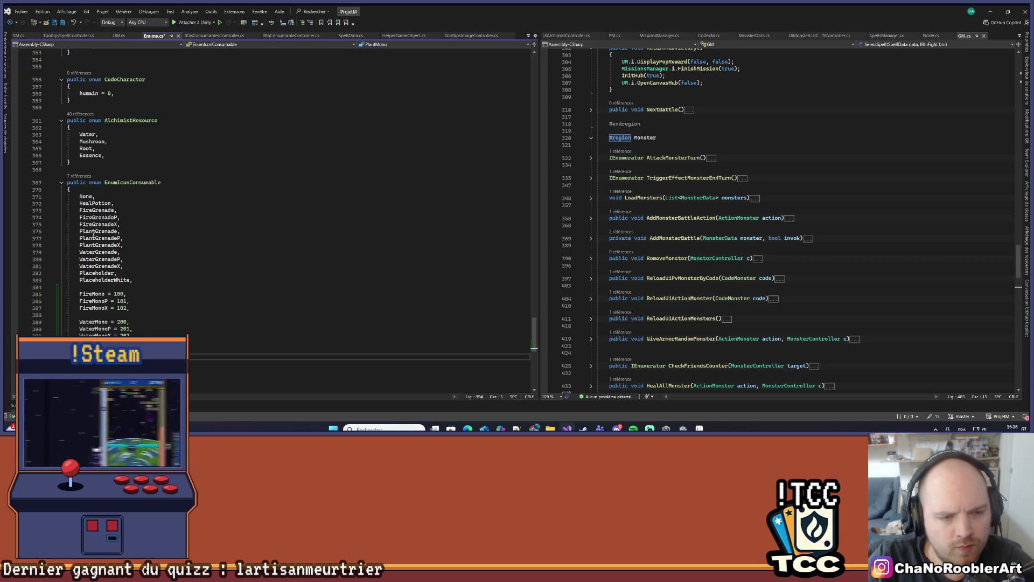
type("PlantMonoP =")
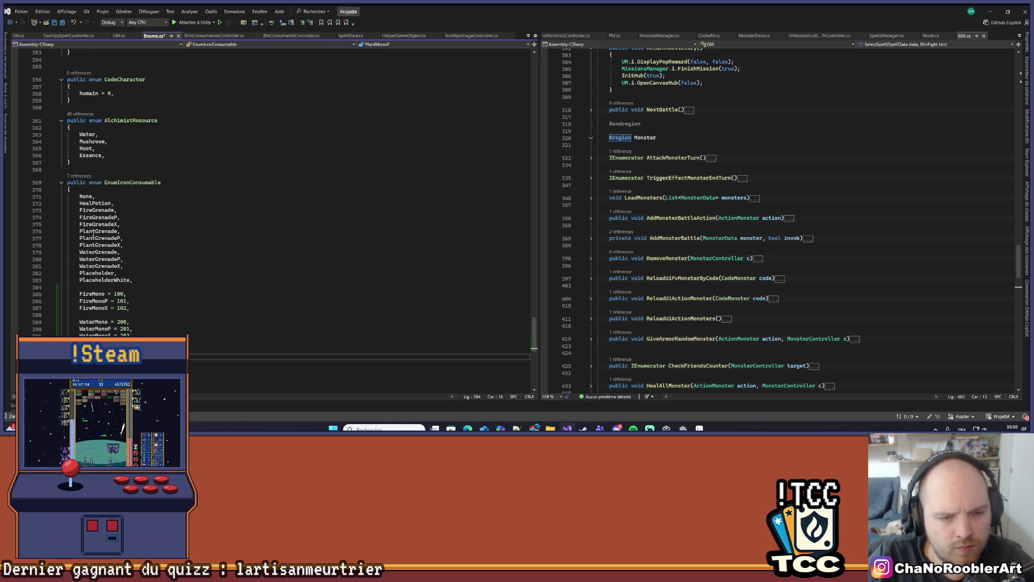
key("Return")
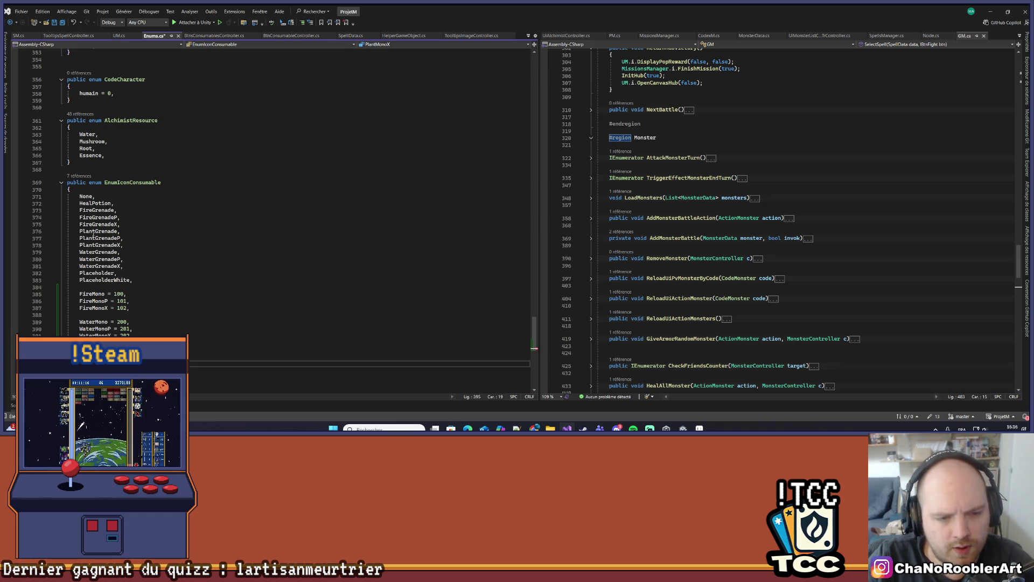
type("2")
key("ctrl+s")
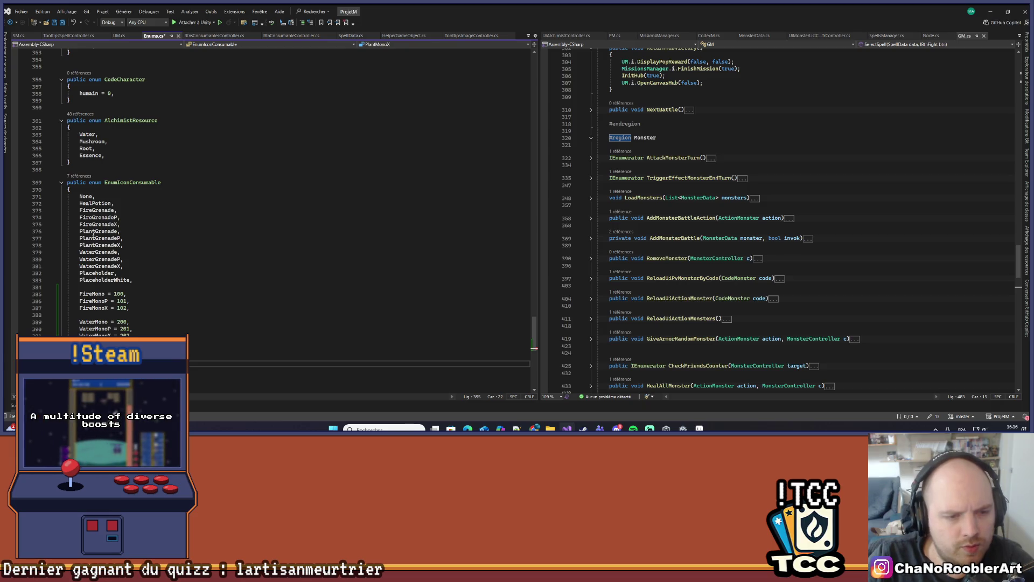
scroll(135, 189, "down", 2)
Step: Add HealPotionP = 400 and another HealPotion entry below the plant codes, then save
left_click(123, 162)
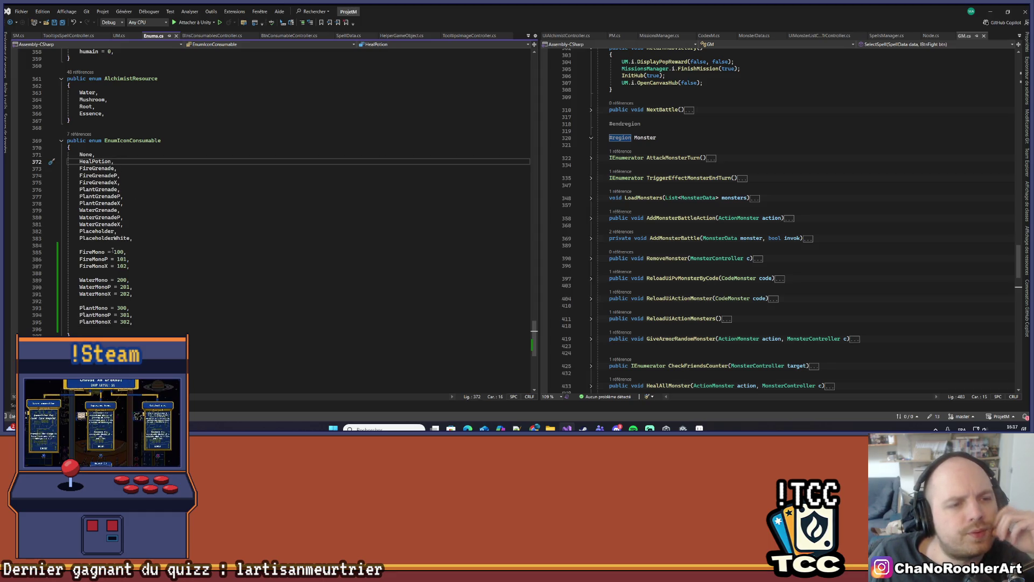
left_click(203, 329)
key("Return")
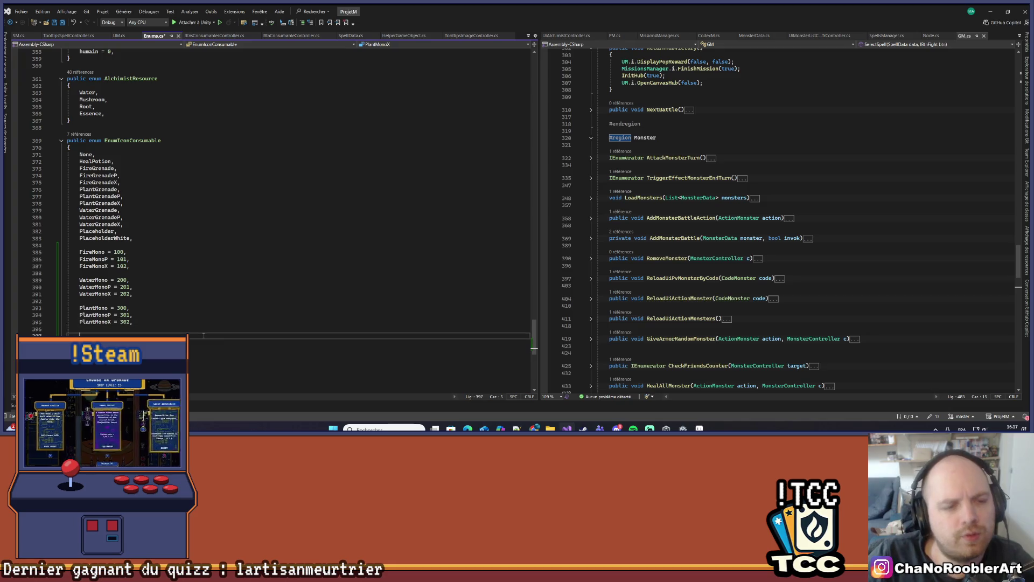
type("HealPotionP = 40")
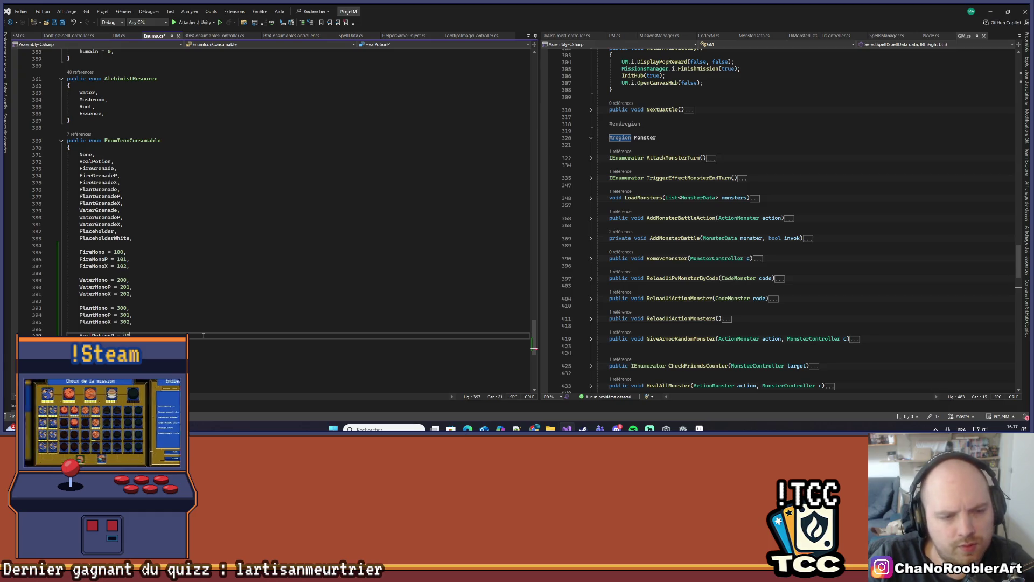
type("0,")
key("Return")
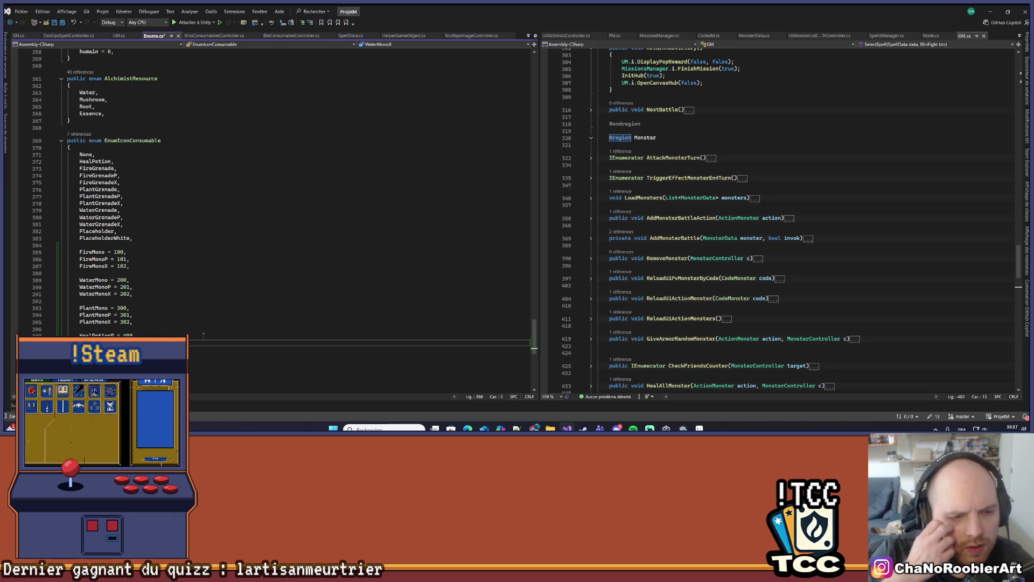
type("lPot")
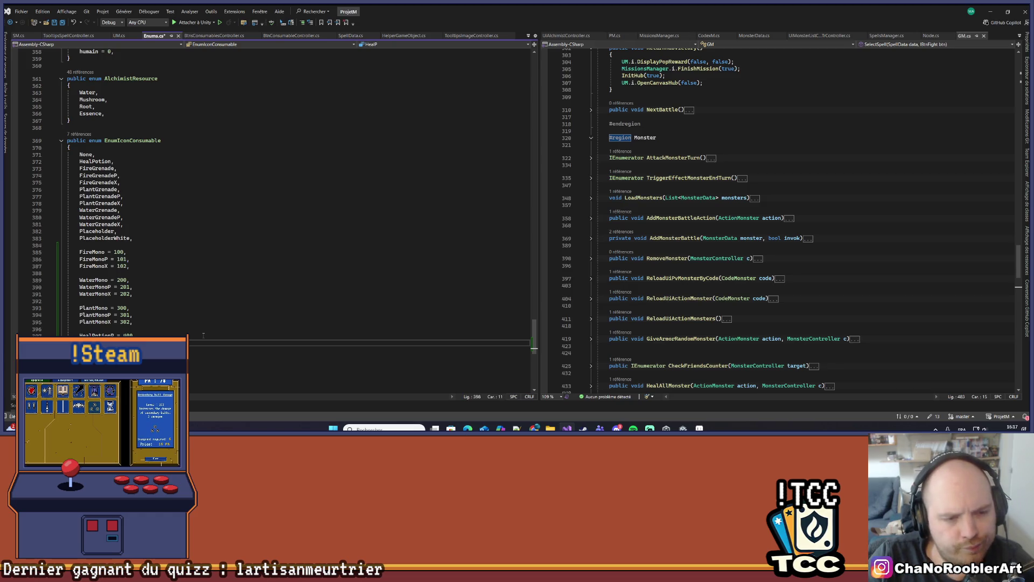
type("ion")
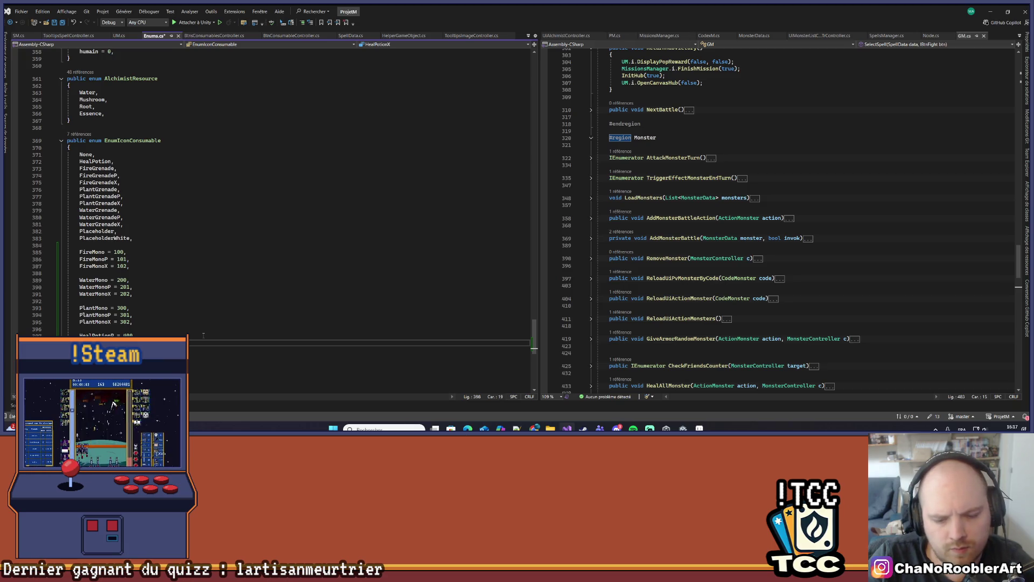
key("Return")
key("ctrl+s")
Step: Add the ArmorPotion entries, including ArmorPotionP and ArmorPotionX, and save Enums.cs
key("Tab")
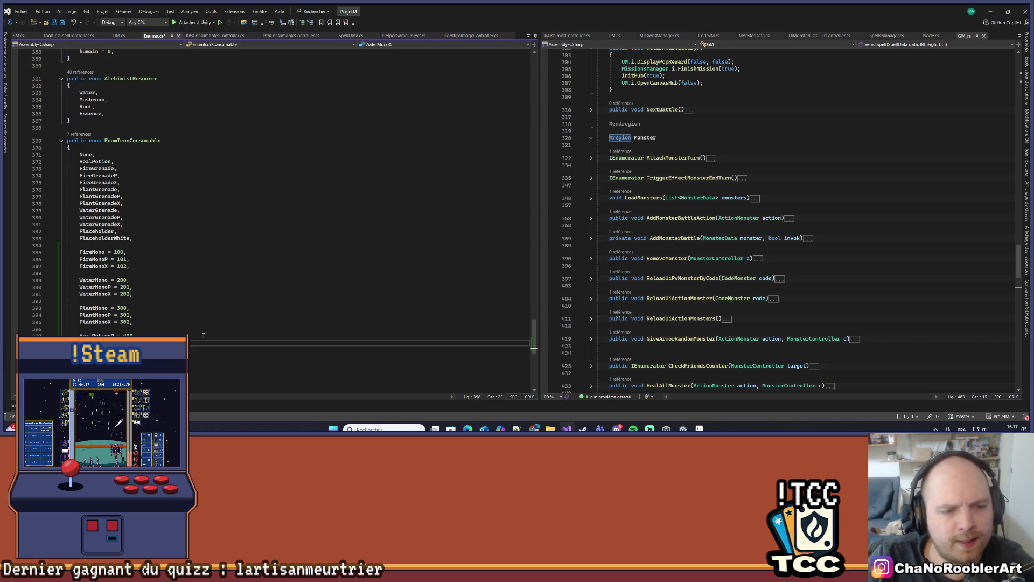
type("Armor ")
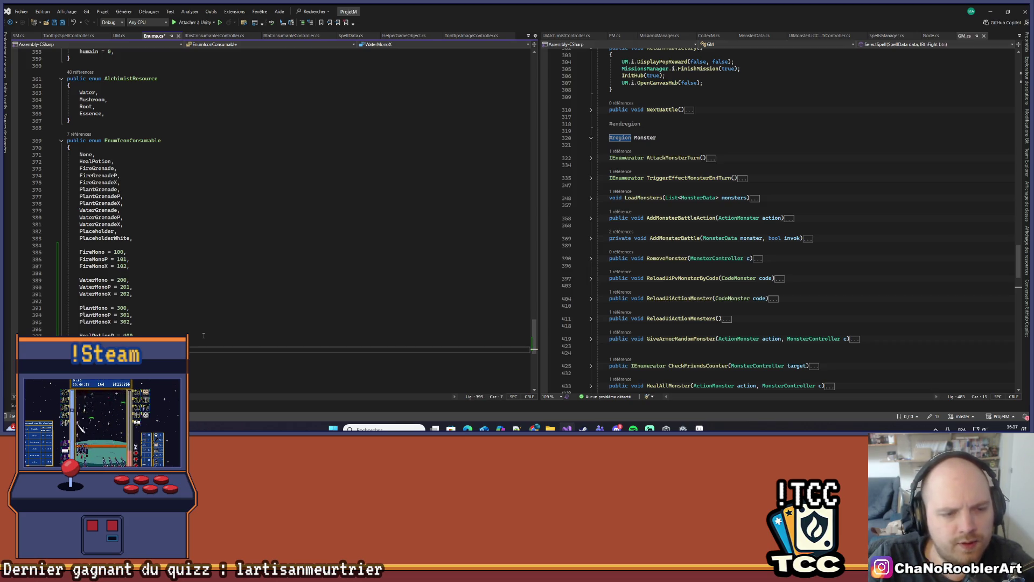
type("P ")
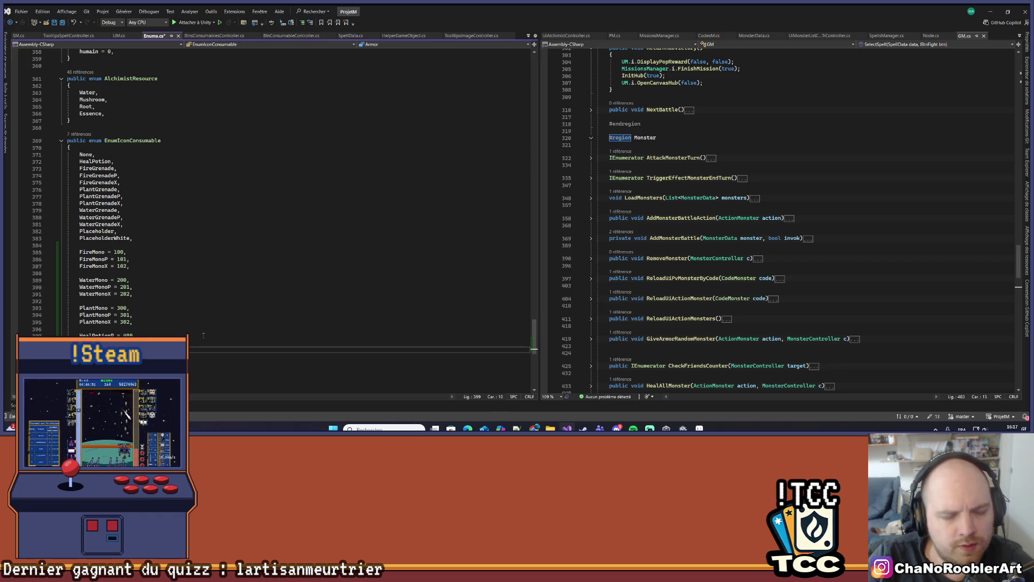
type("t")
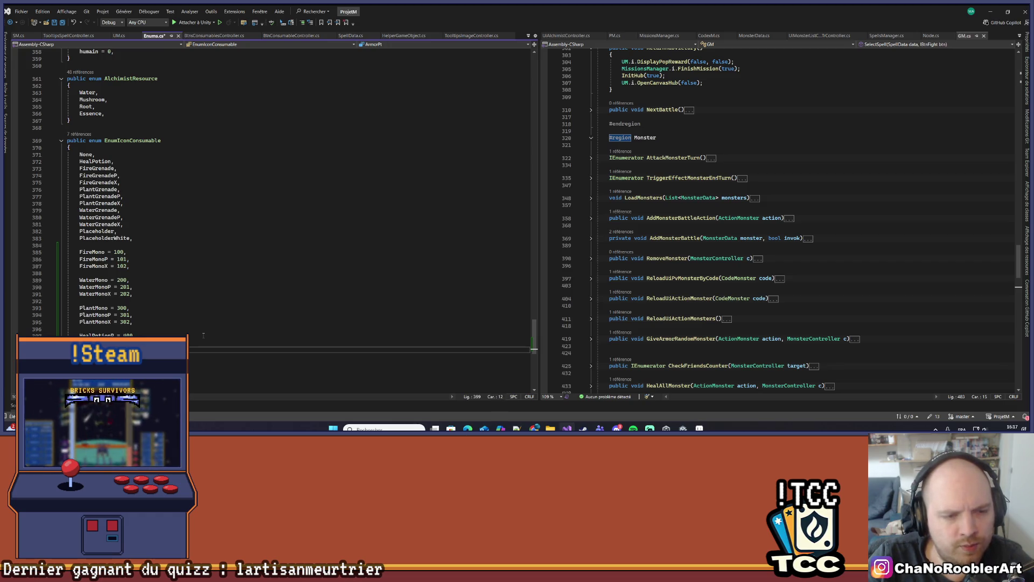
type("io")
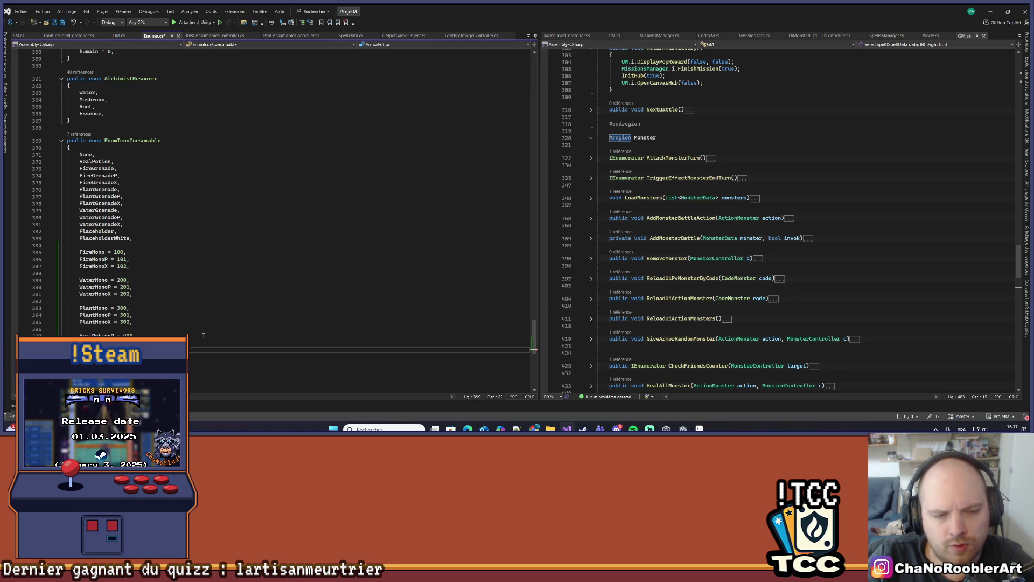
key("Return")
type("rmorPo")
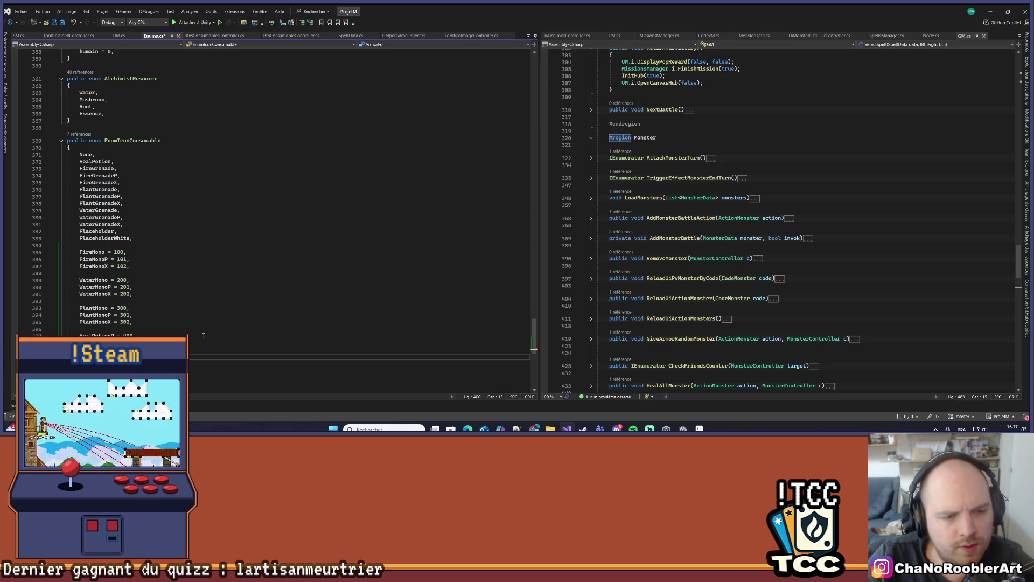
type("tionP")
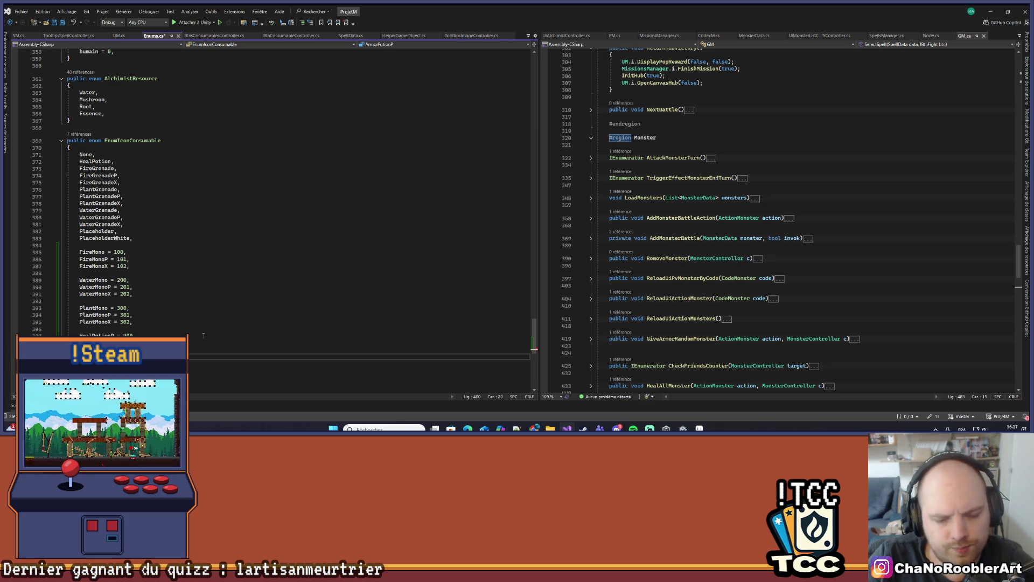
key("Return")
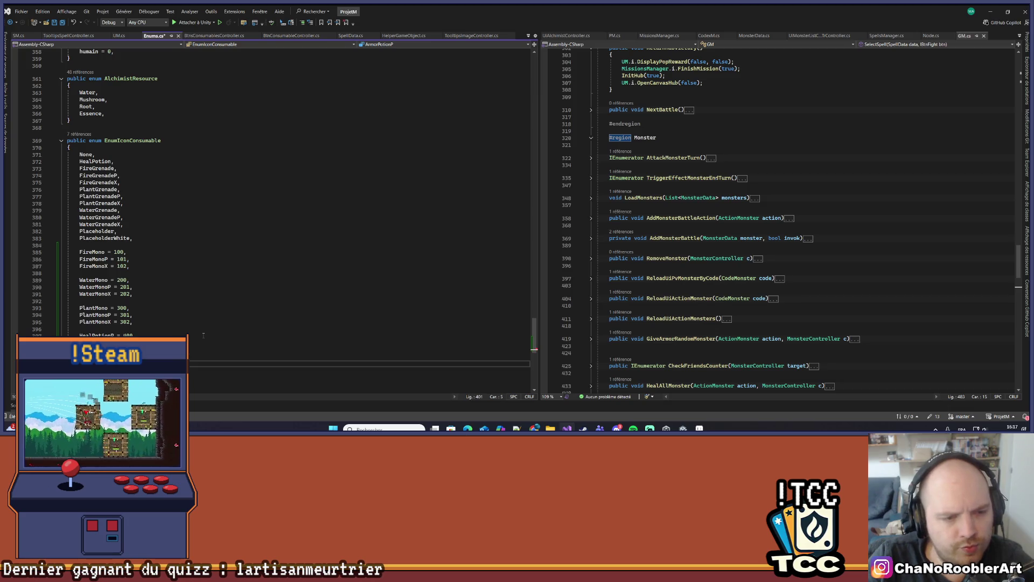
type("morotionX")
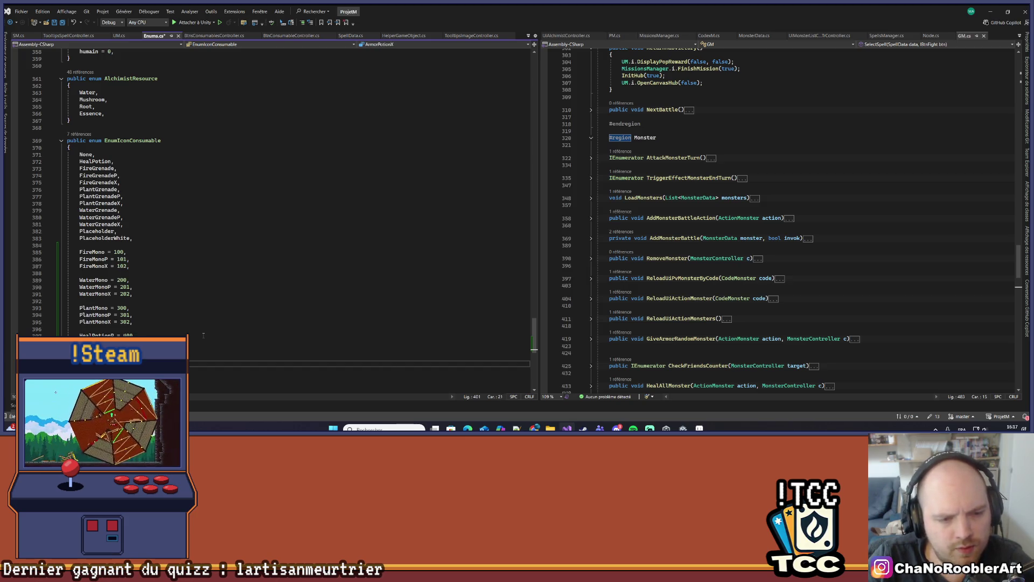
key("End")
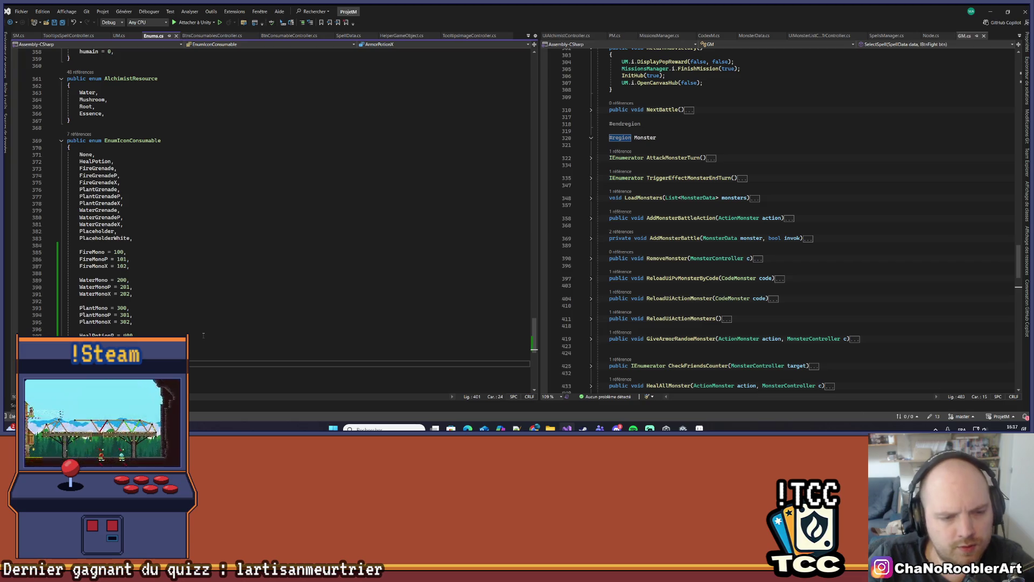
key("ctrl+s")
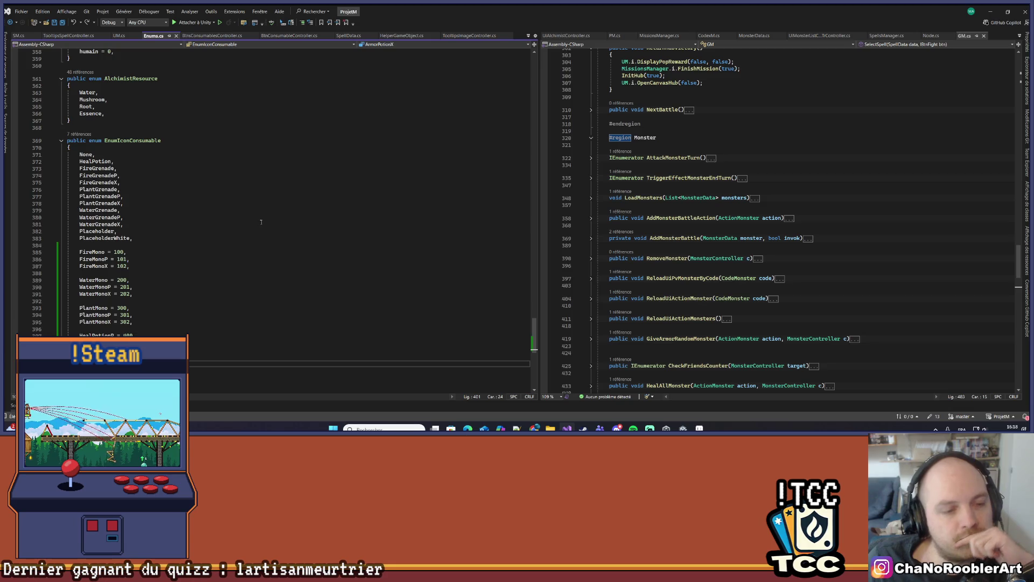
Step: Minimize Visual Studio to return to the Unity alchemist shop scene
left_click(989, 11)
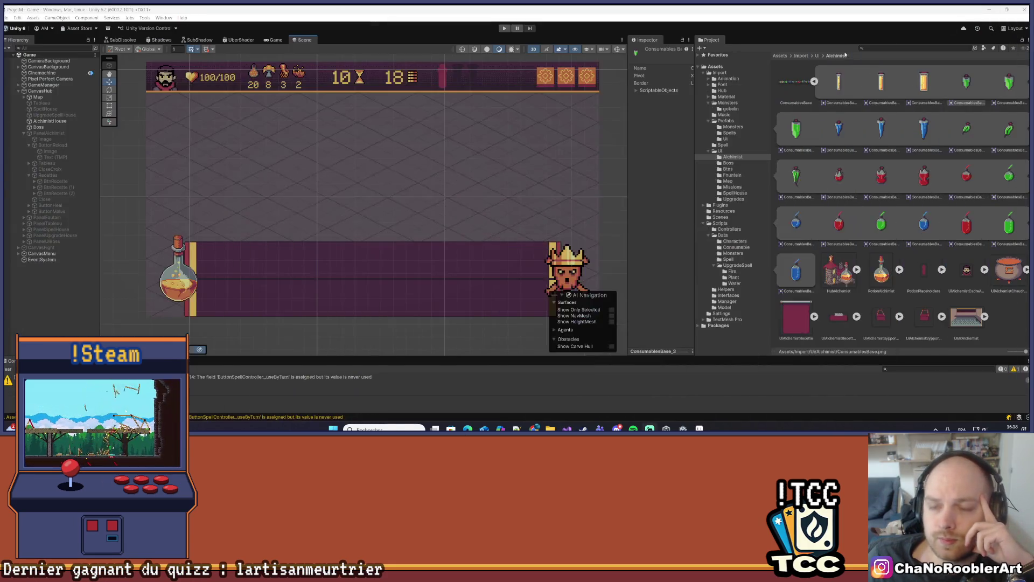
Step: Widen the Inspector, show the Prefabs/UI folder contents, and select GameManager
left_click_drag(628, 115, 577, 118)
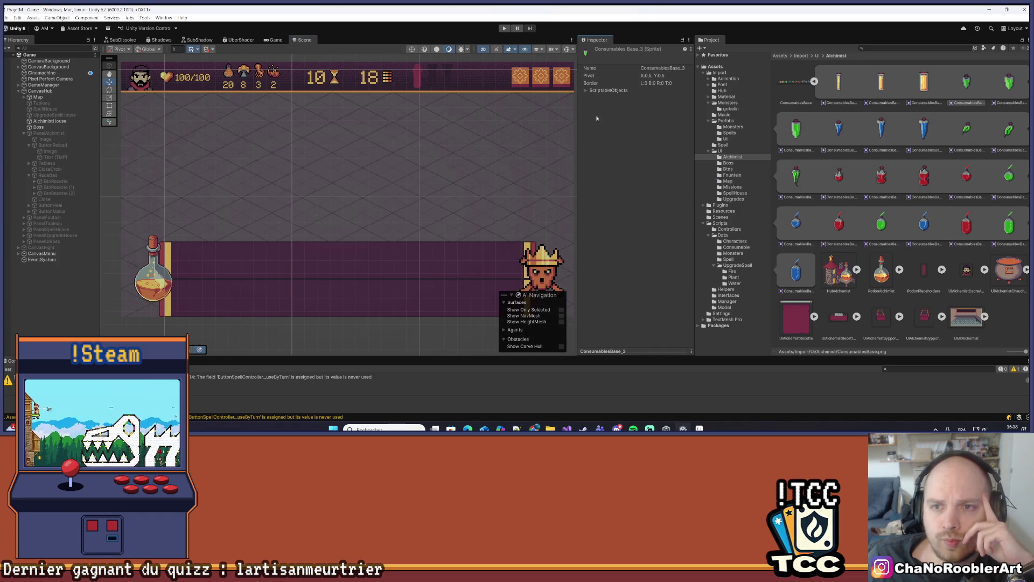
left_click(725, 139)
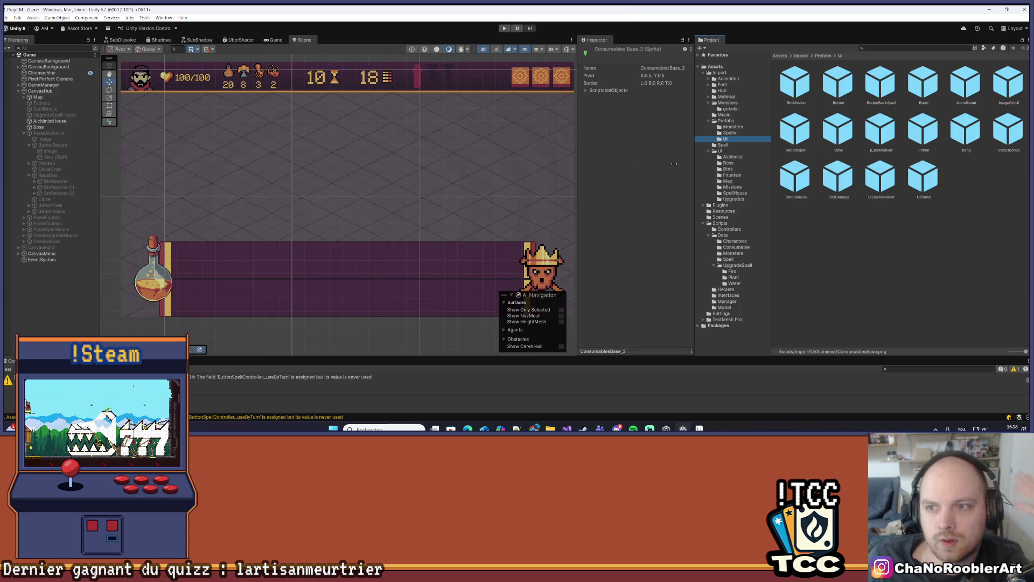
left_click(56, 86)
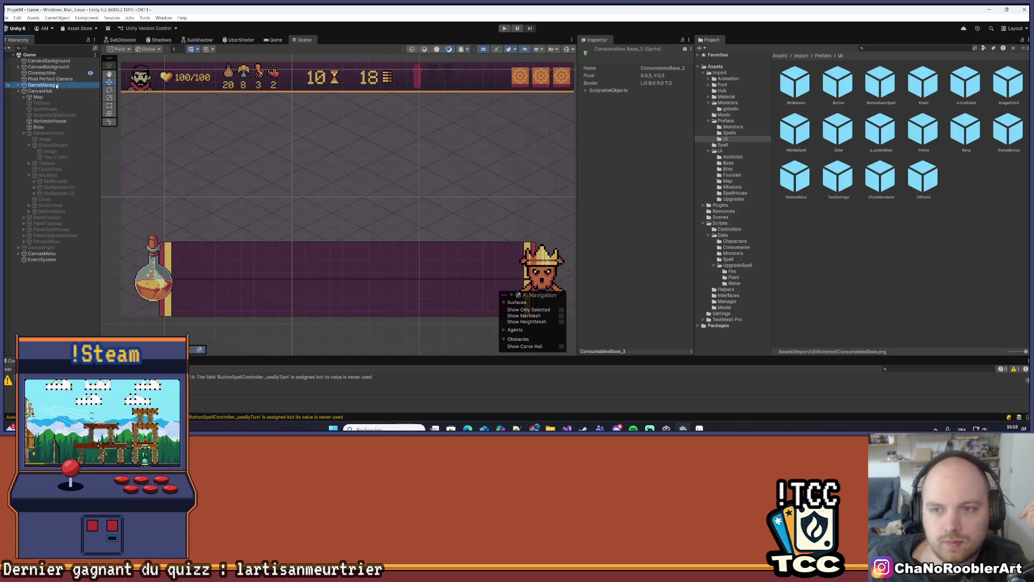
Step: Widen the Inspector and review Elements 0–5 of GameManager's Icones Consumables list
left_click_drag(575, 169, 465, 170)
left_click(480, 184)
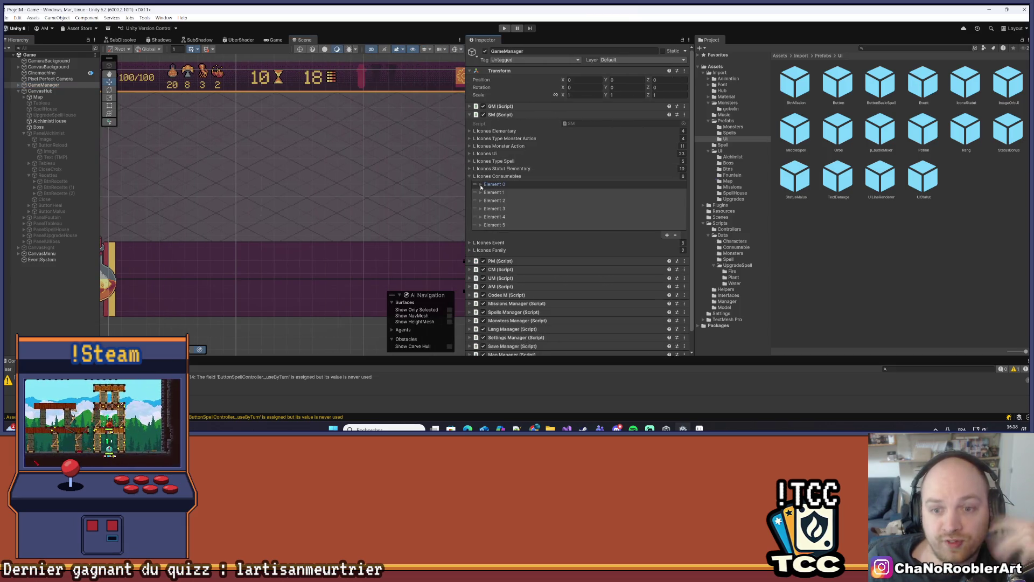
left_click(481, 226)
left_click(481, 226)
left_click(481, 226)
left_click(480, 216)
left_click(480, 217)
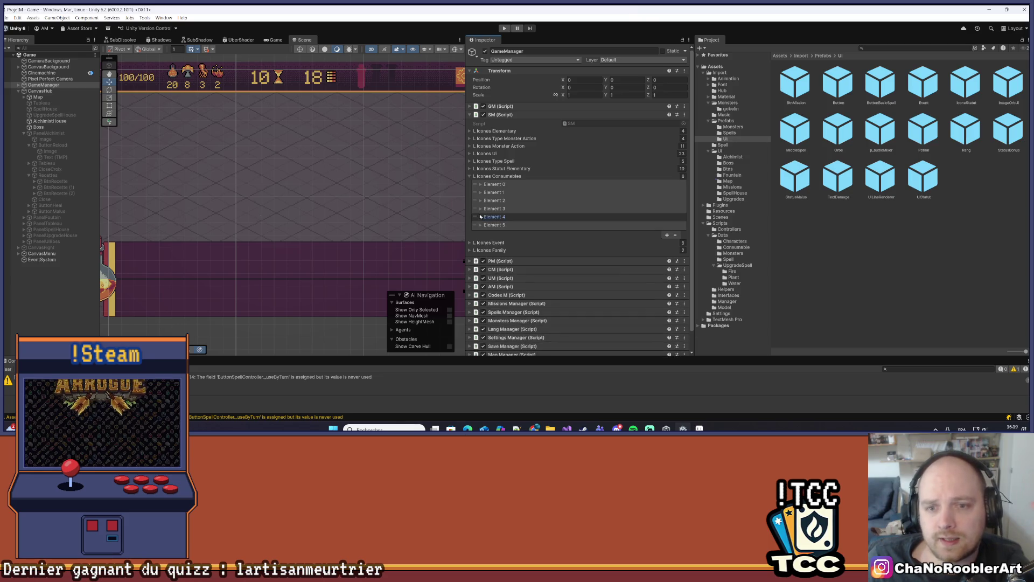
left_click(479, 208)
left_click(479, 208)
left_click(479, 202)
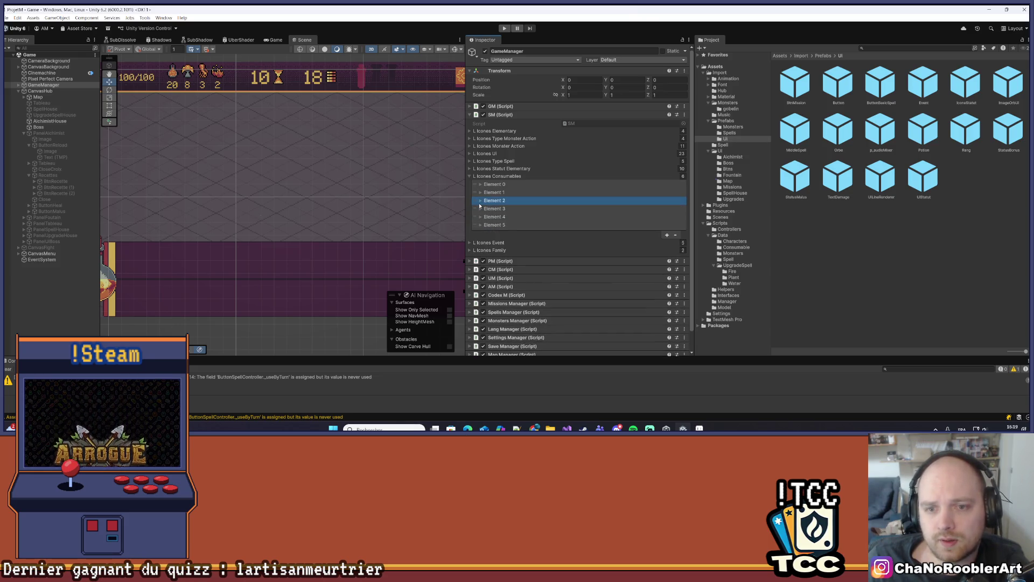
left_click(480, 200)
left_click(480, 200)
left_click(480, 194)
left_click(481, 194)
left_click(481, 184)
left_click(481, 184)
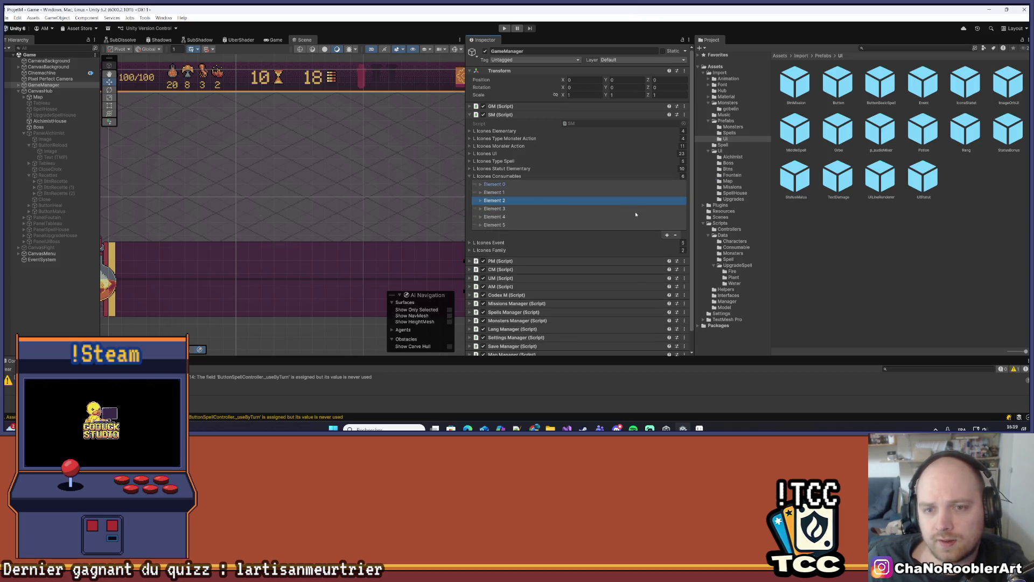
Step: Add a new Element 6 to Icones Consumables and expand it
left_click(666, 235)
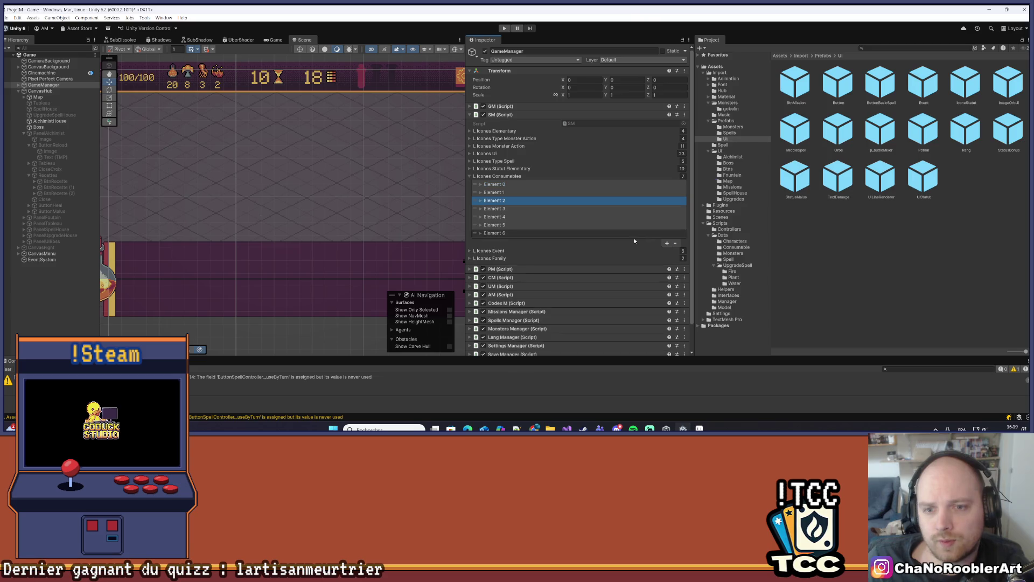
left_click(479, 234)
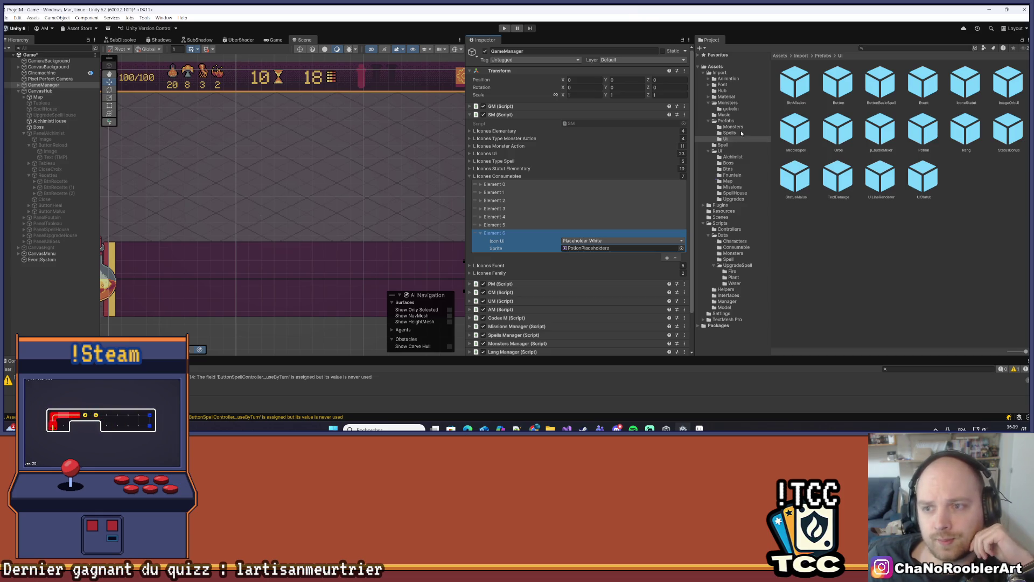
left_click(734, 73)
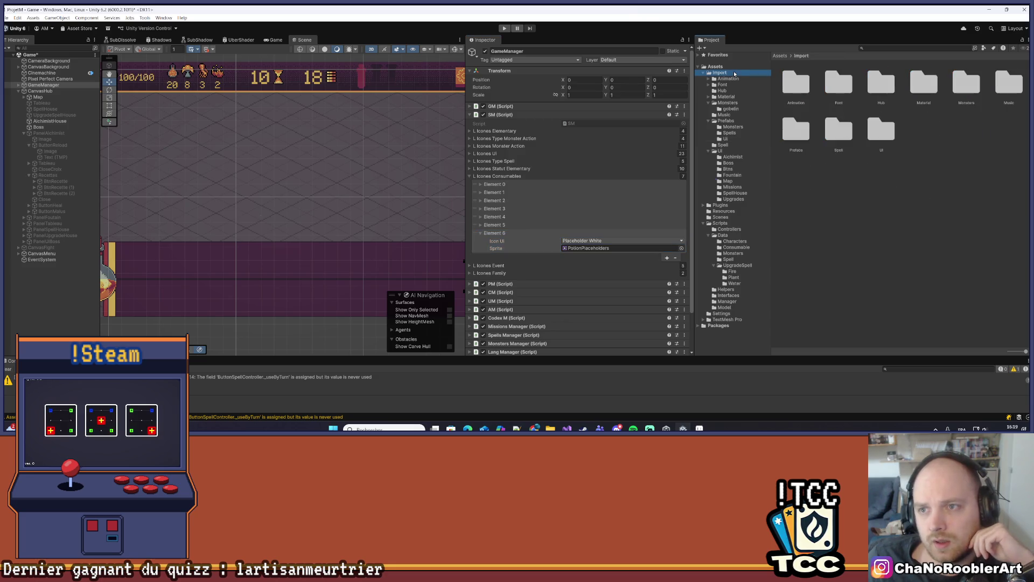
Step: Set Element 6 to Fire Grenade P with the ConsumablesBase_18 sprite from the Alchimist folder
double_click(881, 128)
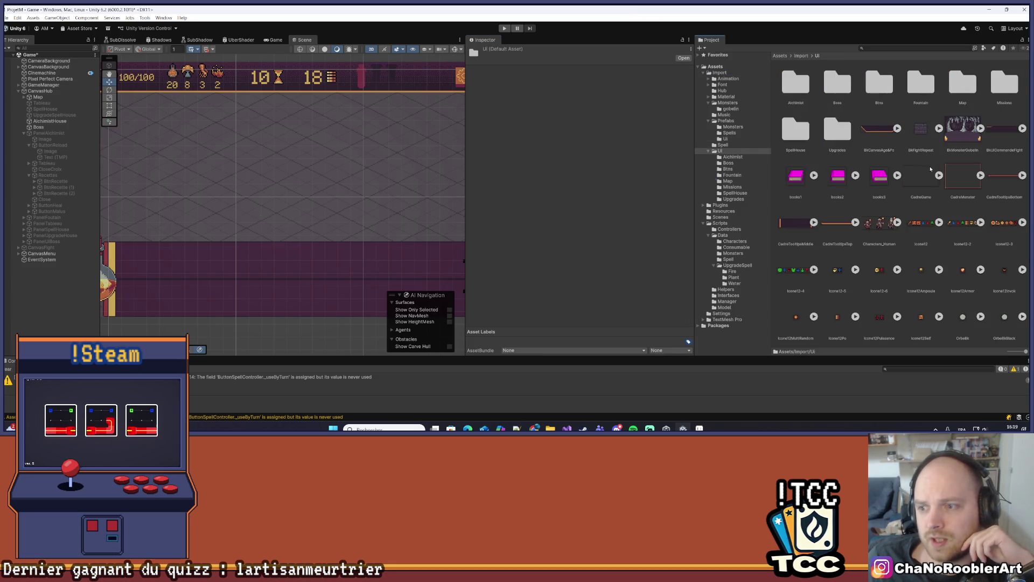
double_click(784, 89)
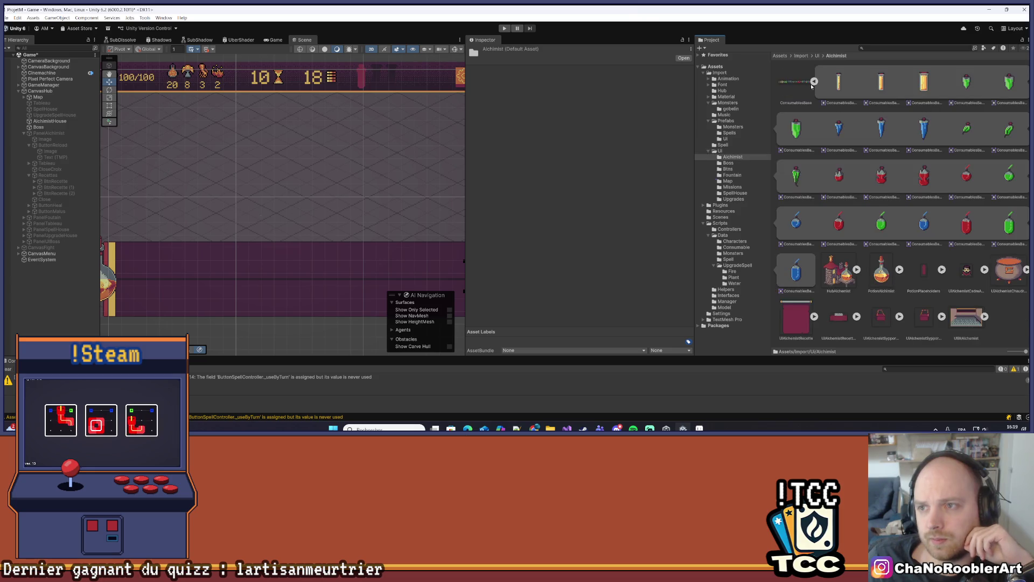
left_click(43, 85)
left_click(620, 221)
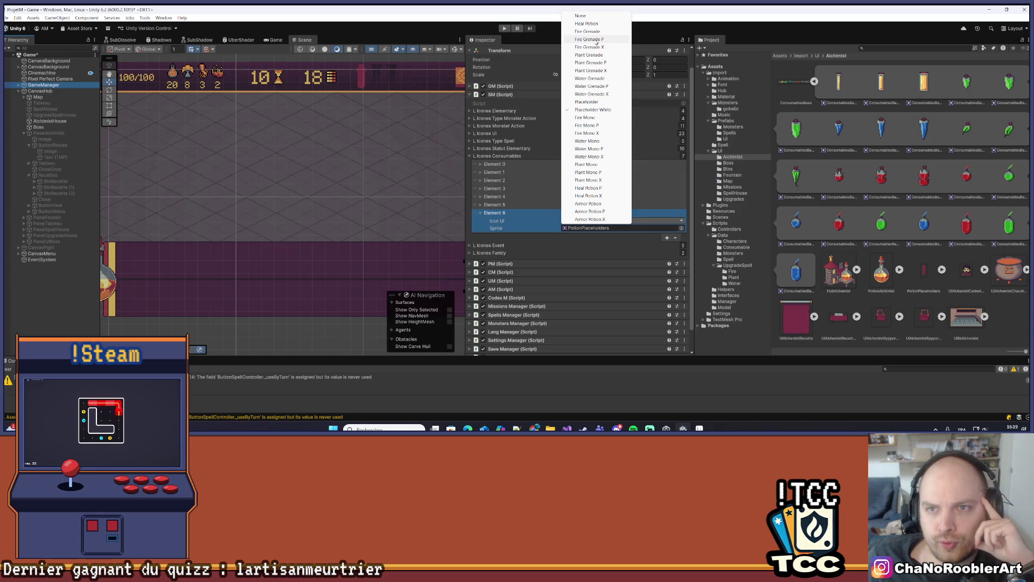
left_click(595, 40)
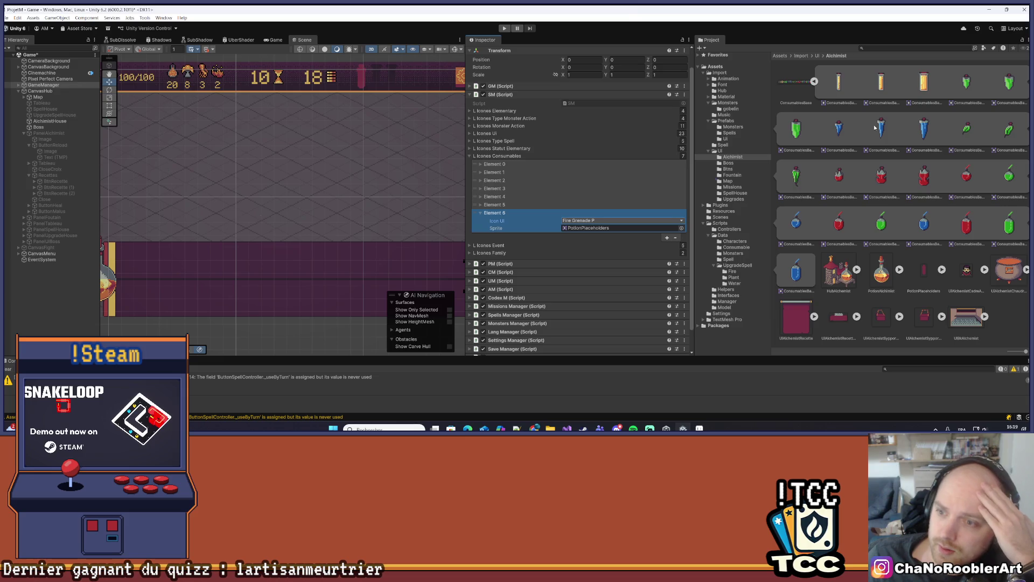
left_click_drag(838, 228, 591, 230)
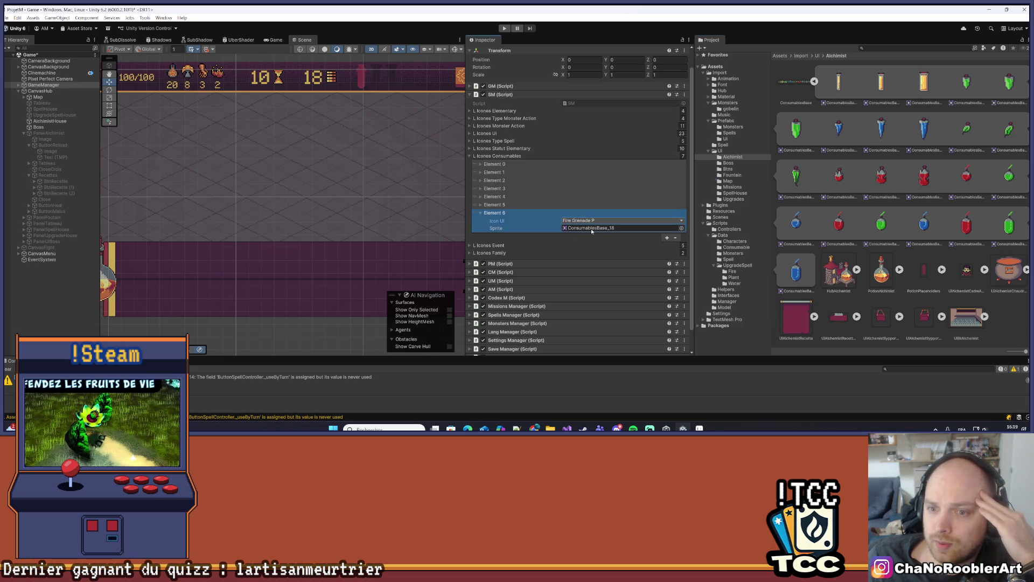
Step: Add Element 7 as Fire Grenade X with the ConsumablesBase_21 sprite
left_click(667, 238)
left_click(481, 236)
scroll(533, 226, "down", 1)
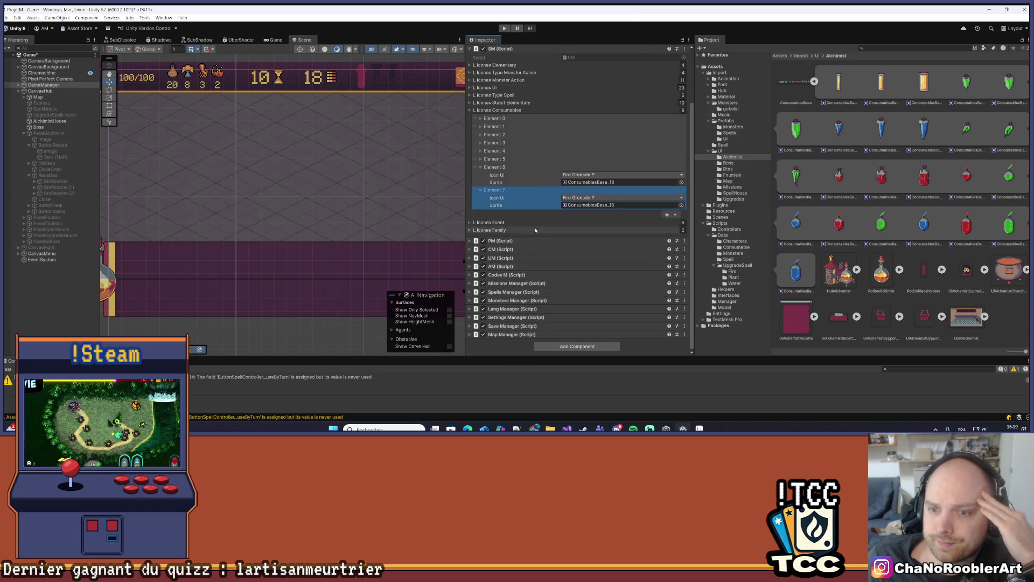
left_click(581, 198)
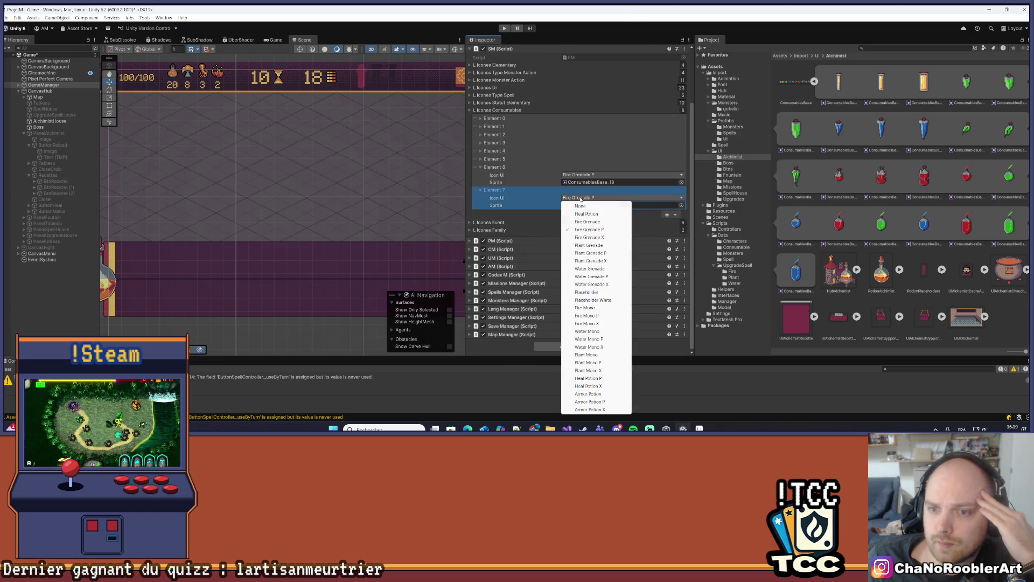
left_click(588, 238)
left_click_drag(964, 227, 619, 206)
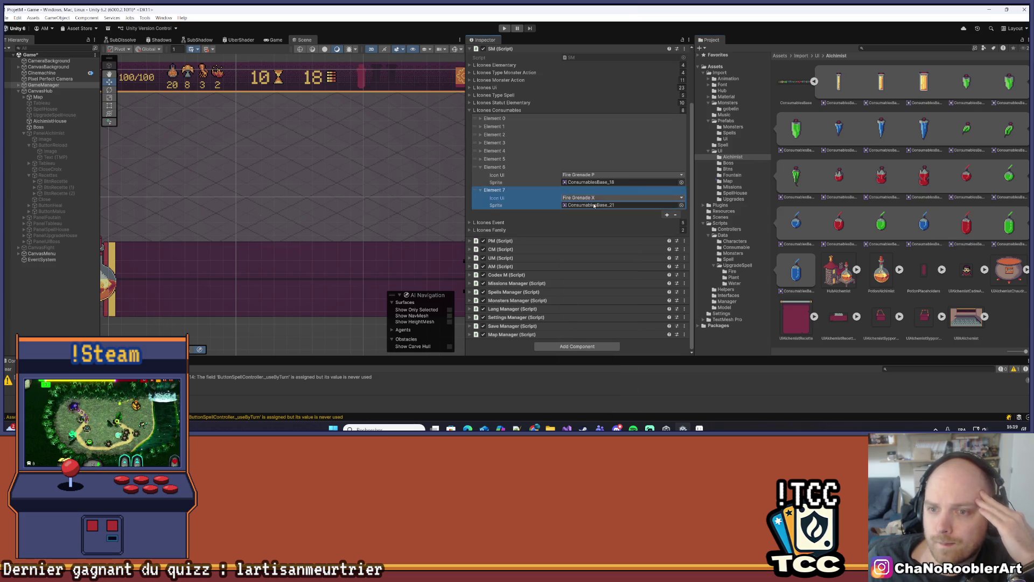
Step: Add Element 8 as Plant Grenade P with the green ConsumablesBase_19 sprite, plus Element 9
left_click(666, 214)
left_click(480, 214)
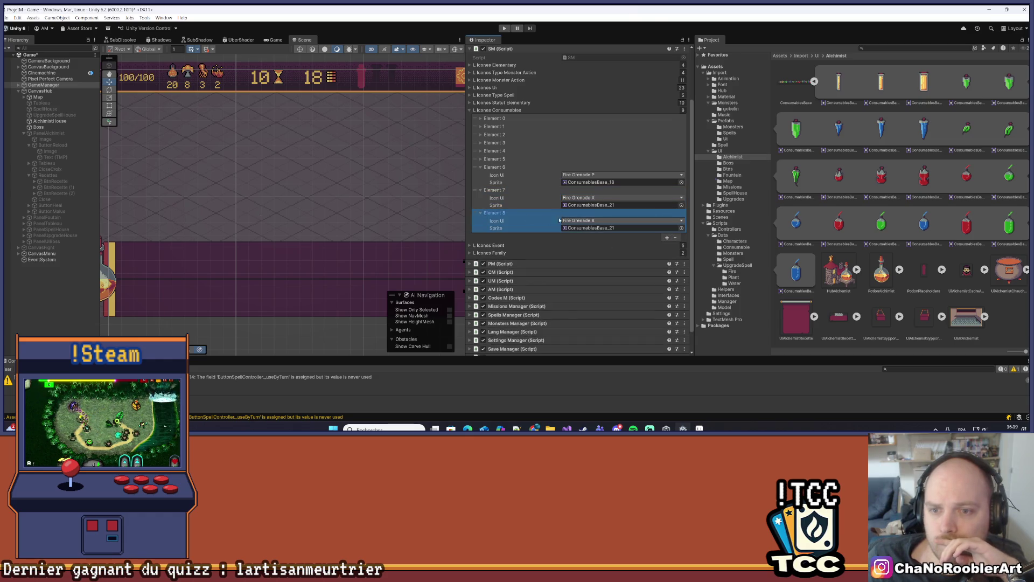
left_click(619, 220)
left_click(591, 63)
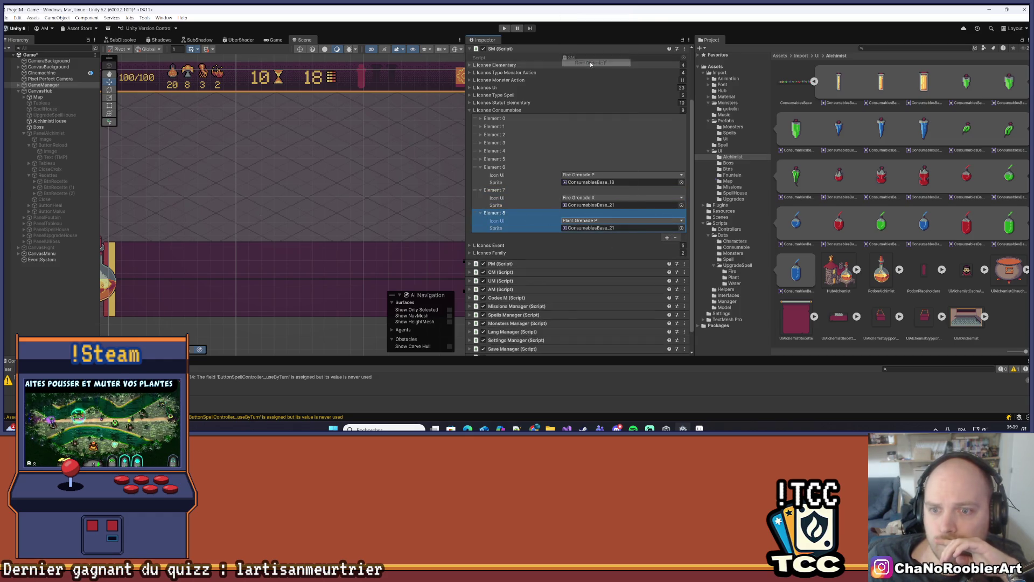
left_click_drag(886, 223, 625, 229)
left_click(667, 238)
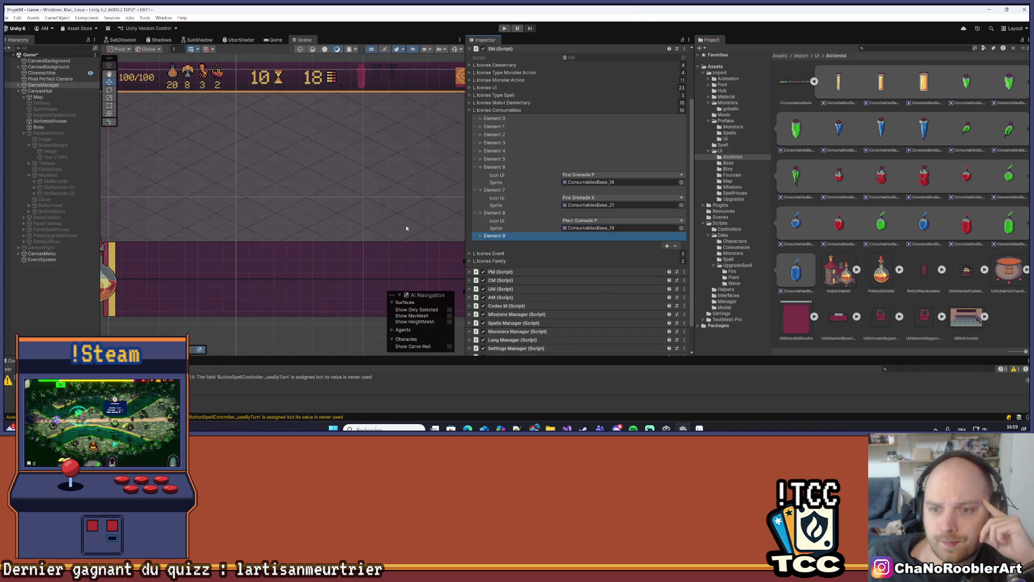
Step: Set Element 9 to Plant Grenade X with the ConsumablesBase_22 green potion sprite
left_click(480, 236)
left_click(583, 244)
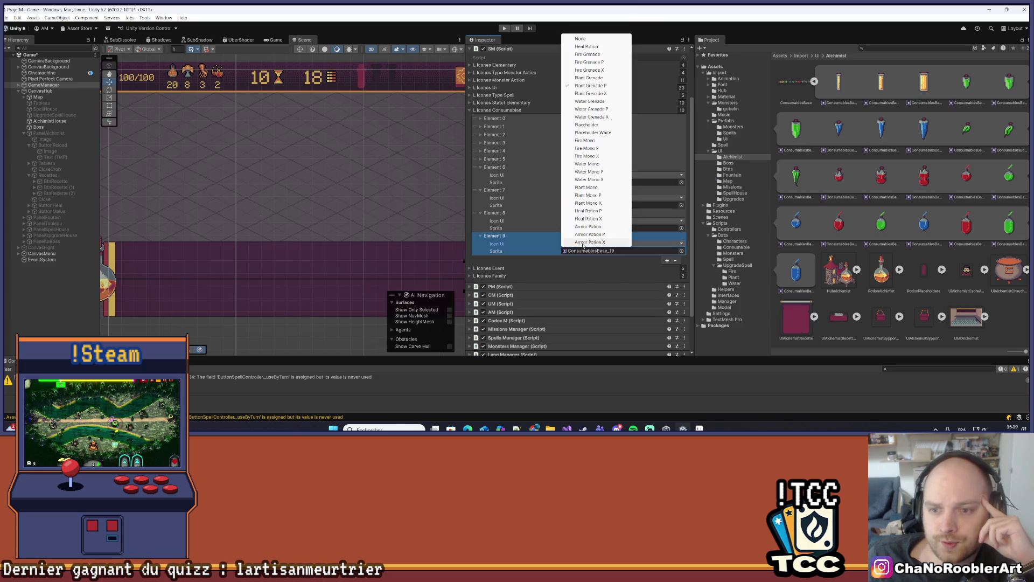
left_click(599, 95)
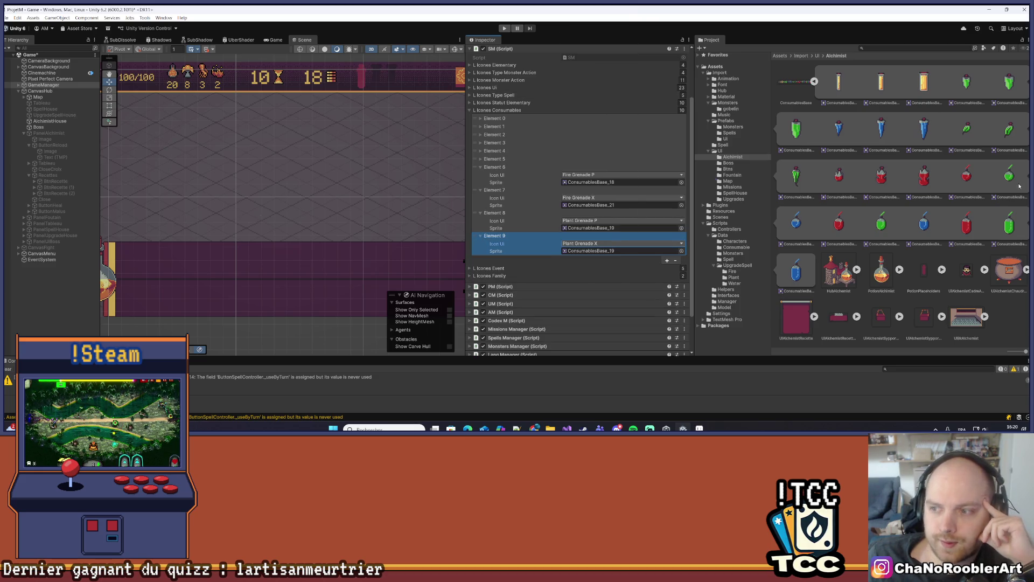
mouse_move(1009, 226)
left_mouse_down()
mouse_move(619, 229)
mouse_move(596, 251)
left_mouse_up()
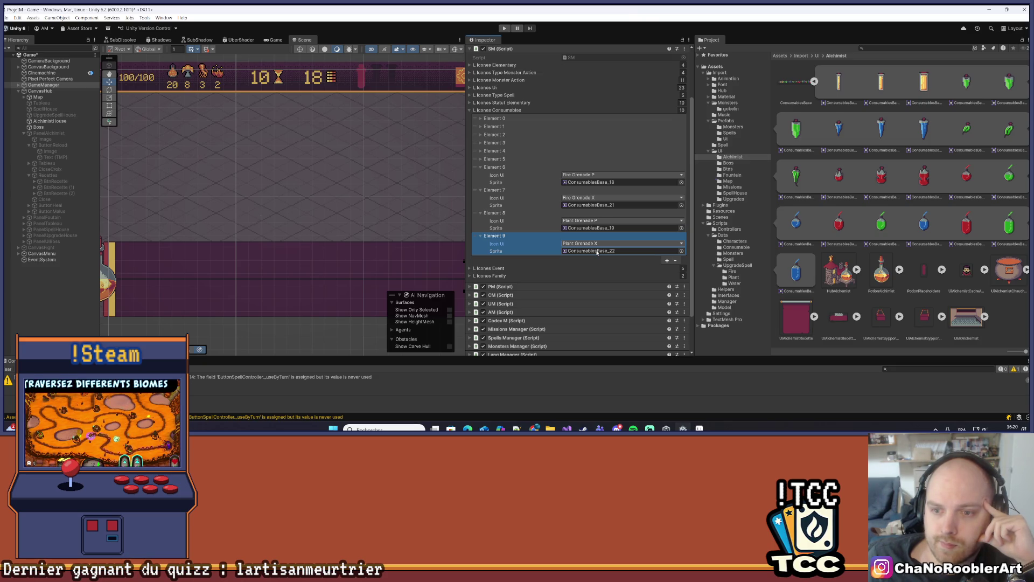
Step: Add Element 10 as Water Grenade P with the blue potion sprite
left_click(666, 260)
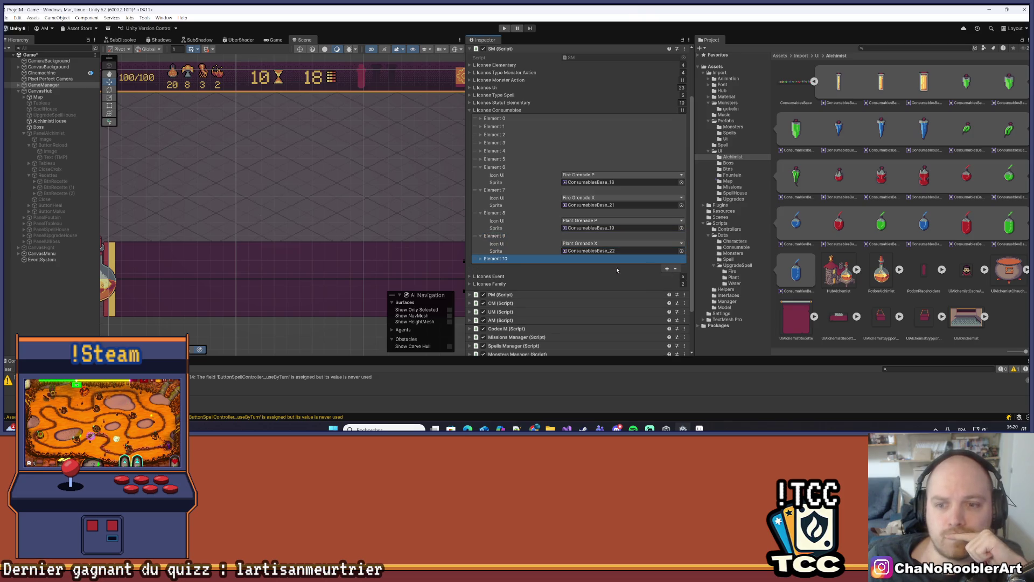
left_click(480, 259)
scroll(539, 247, "down", 2)
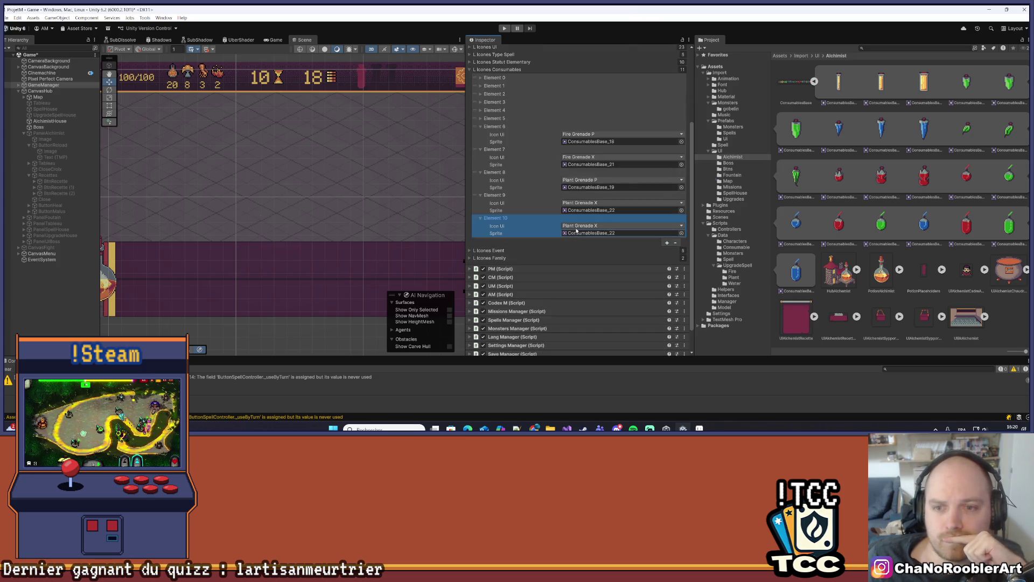
left_click(576, 225)
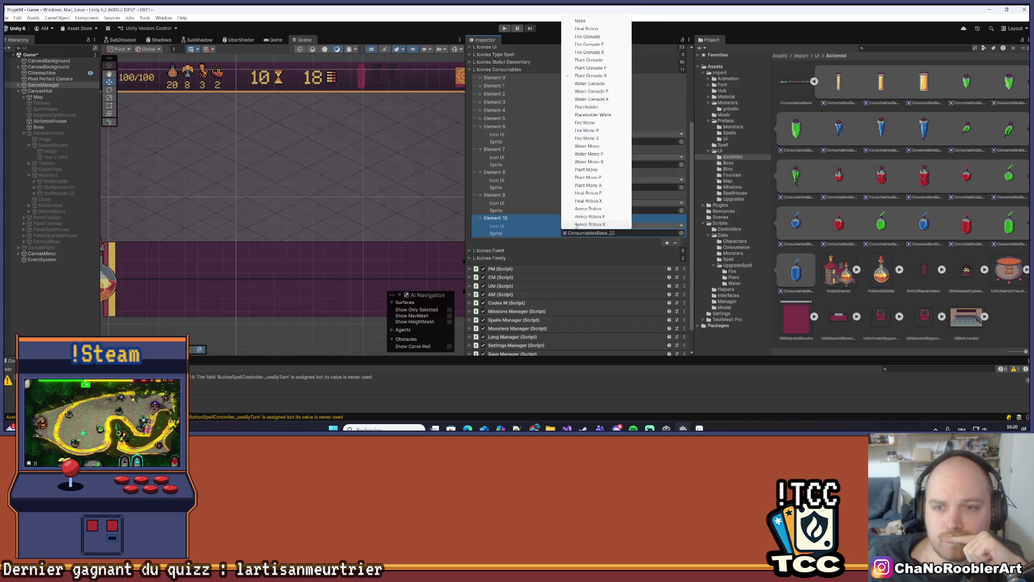
left_click(587, 91)
mouse_move(929, 224)
left_mouse_down()
mouse_move(603, 210)
mouse_move(619, 233)
left_mouse_up()
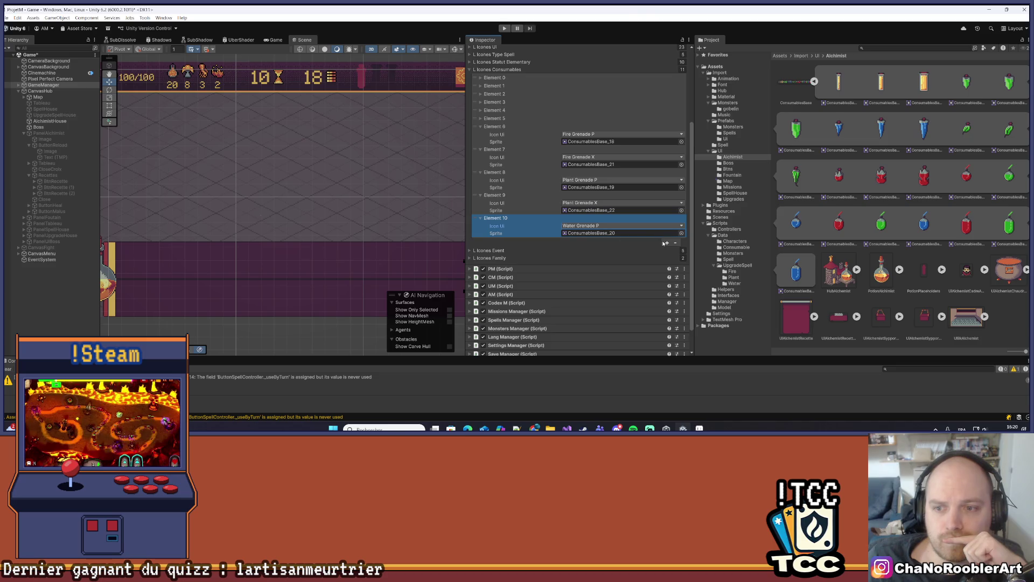
Step: Add Element 11 as Water Grenade X and give it its sprite
left_click(665, 243)
left_click(482, 242)
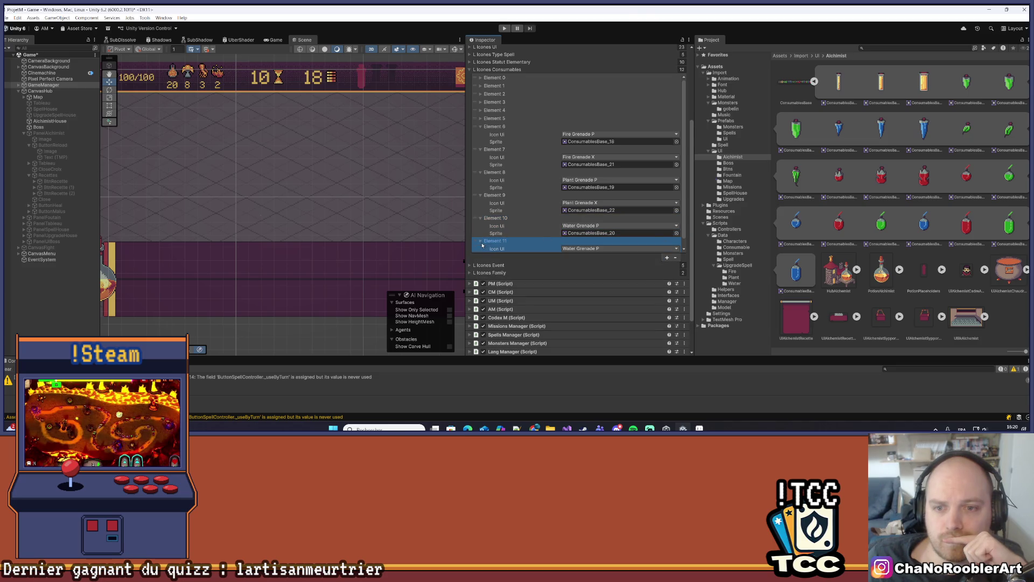
left_click(602, 248)
left_click(604, 124)
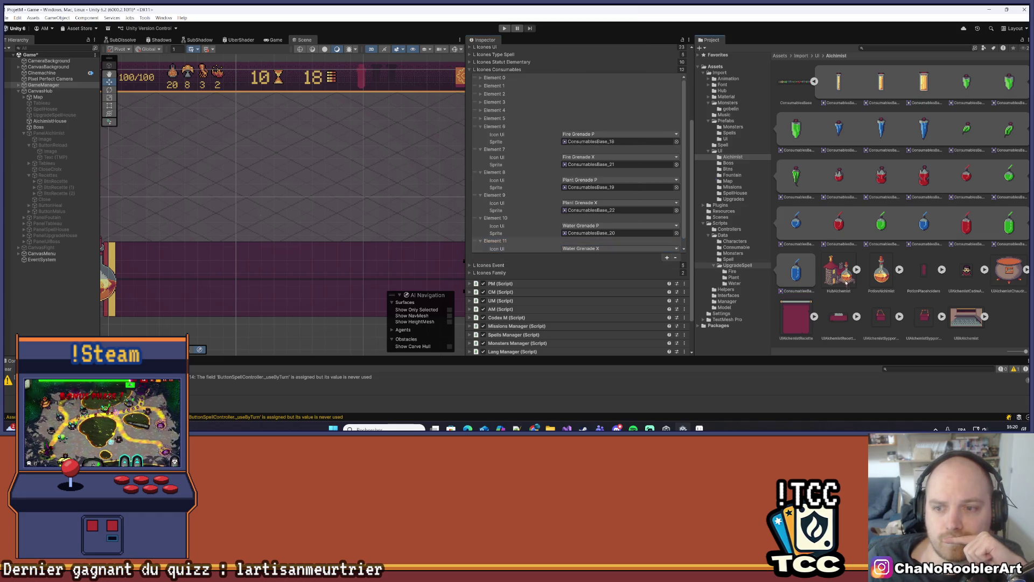
scroll(576, 161, "down", 3)
left_click(615, 205)
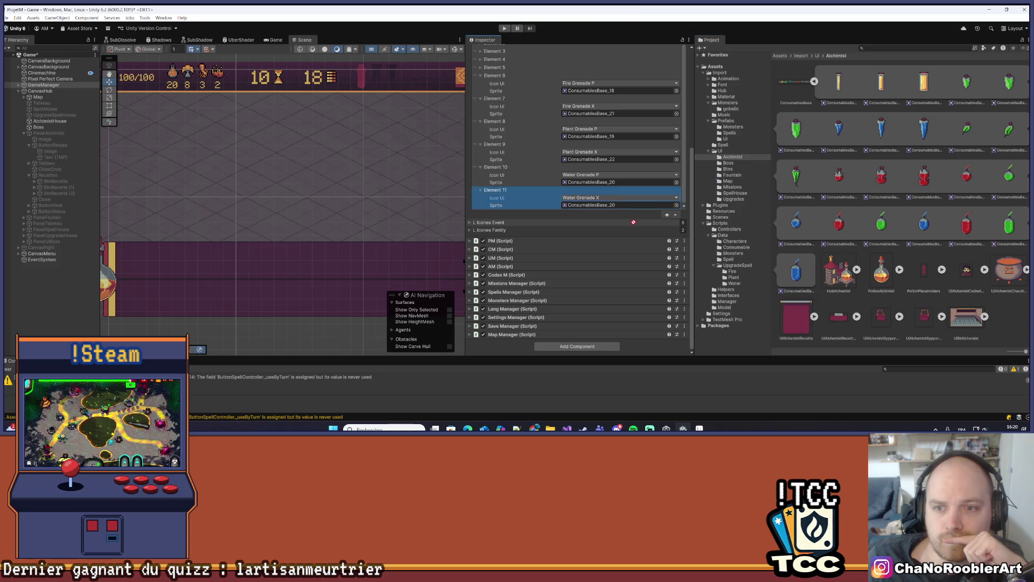
left_click_drag(615, 205, 616, 205)
Step: Collapse Elements 6 through 9 to tidy the icon list
scroll(539, 151, "up", 2)
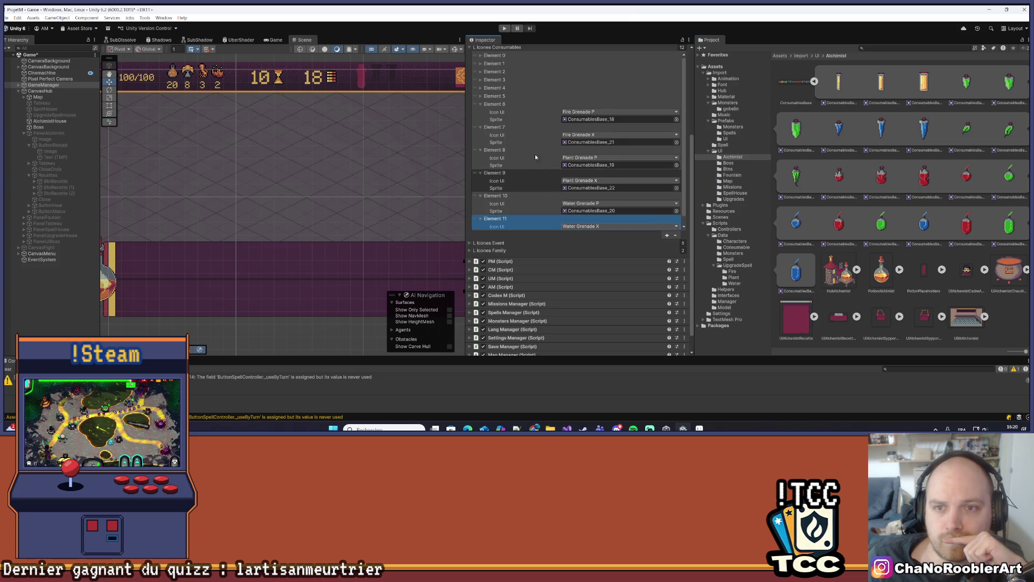
left_click(481, 105)
left_click(481, 112)
left_click(480, 120)
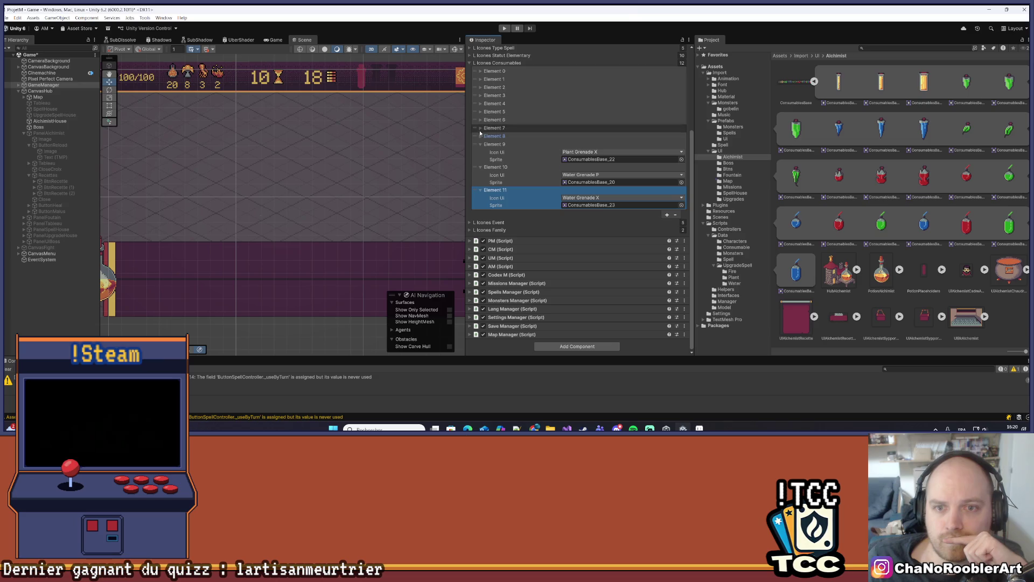
left_click(481, 144)
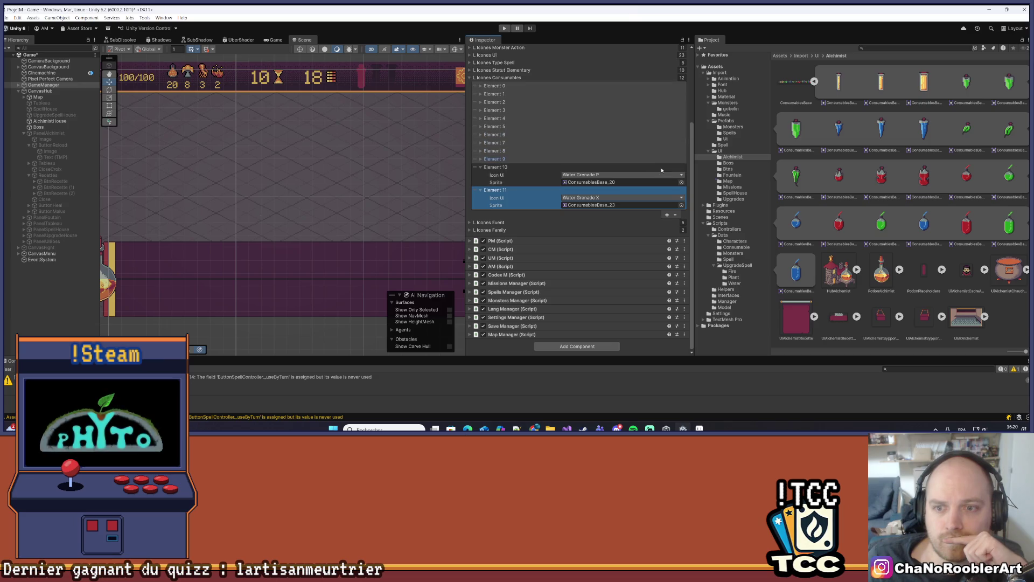
Step: Add Element 12 with its icon set to Fire Mono
left_click(666, 215)
left_click(562, 220)
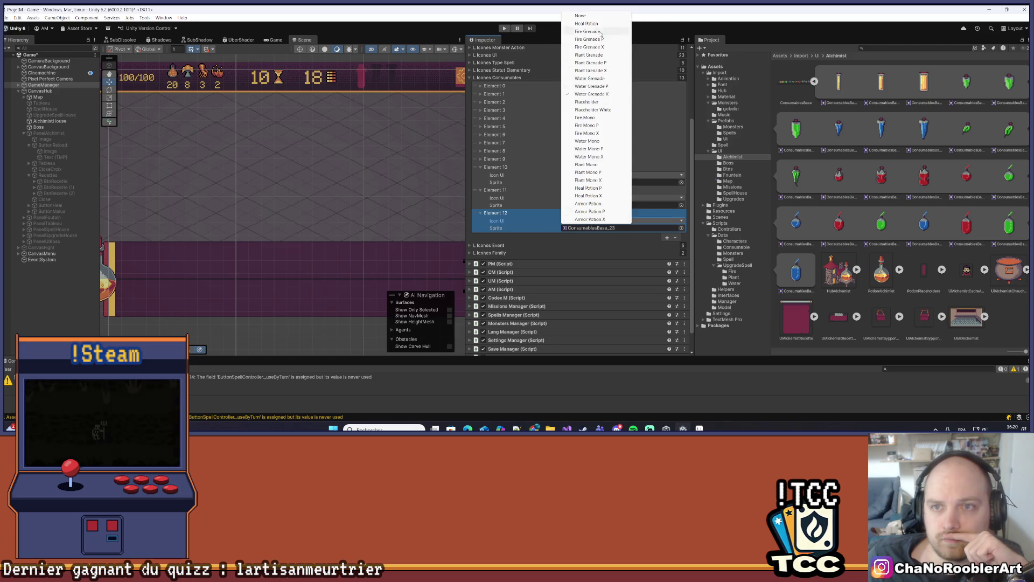
left_click(593, 118)
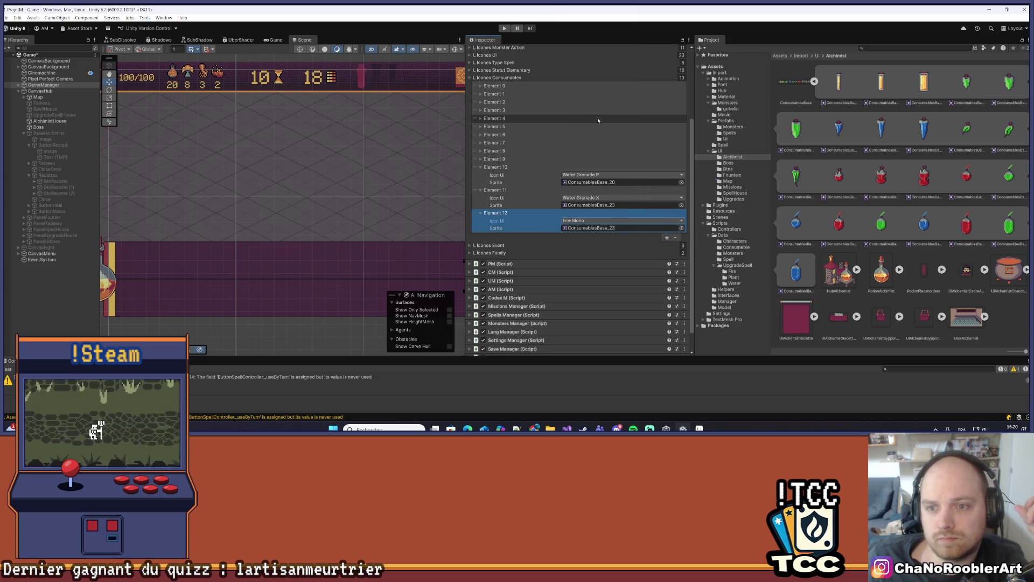
Step: Review the existing settings of Elements 0–5 and Element 9's Plant Grenade X entry
left_click(481, 94)
left_click(480, 94)
left_click(481, 101)
left_click(480, 102)
left_click(480, 110)
left_click(480, 109)
left_click(480, 118)
left_click(481, 118)
left_click(481, 126)
left_click(481, 126)
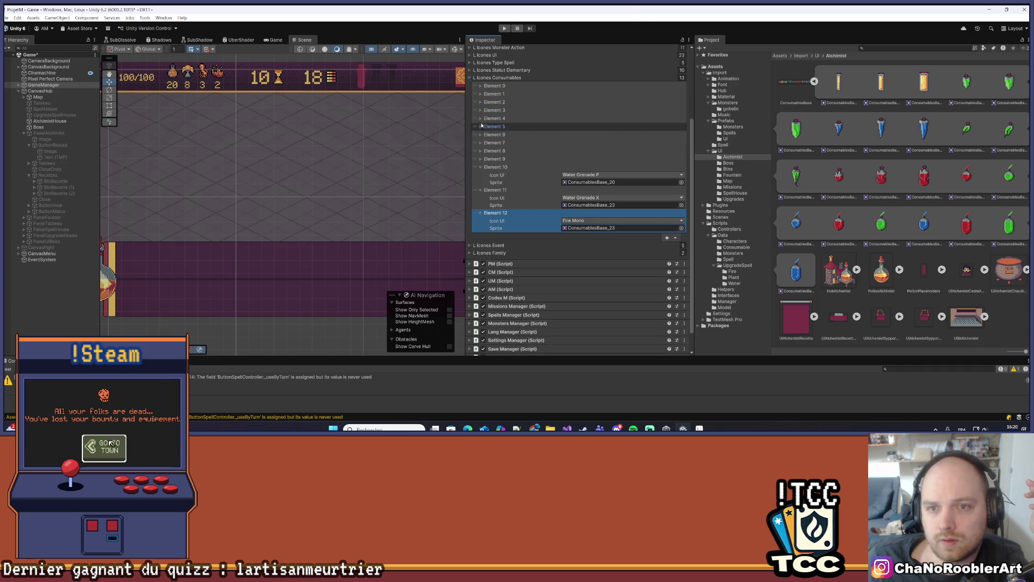
left_click(480, 110)
left_click(481, 110)
left_click(481, 101)
left_click(480, 102)
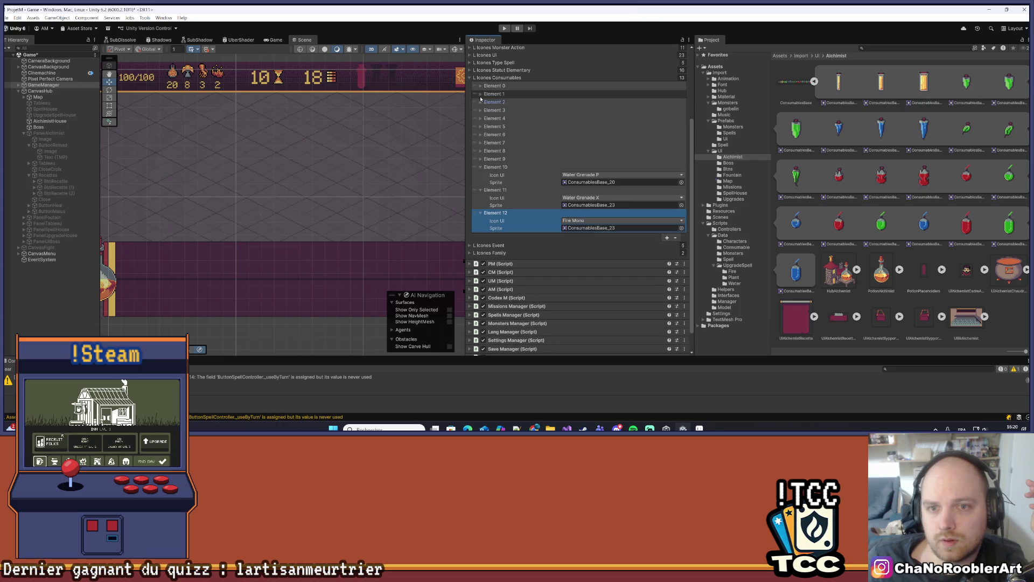
left_click(480, 94)
left_click(481, 93)
left_click(480, 86)
left_click(480, 86)
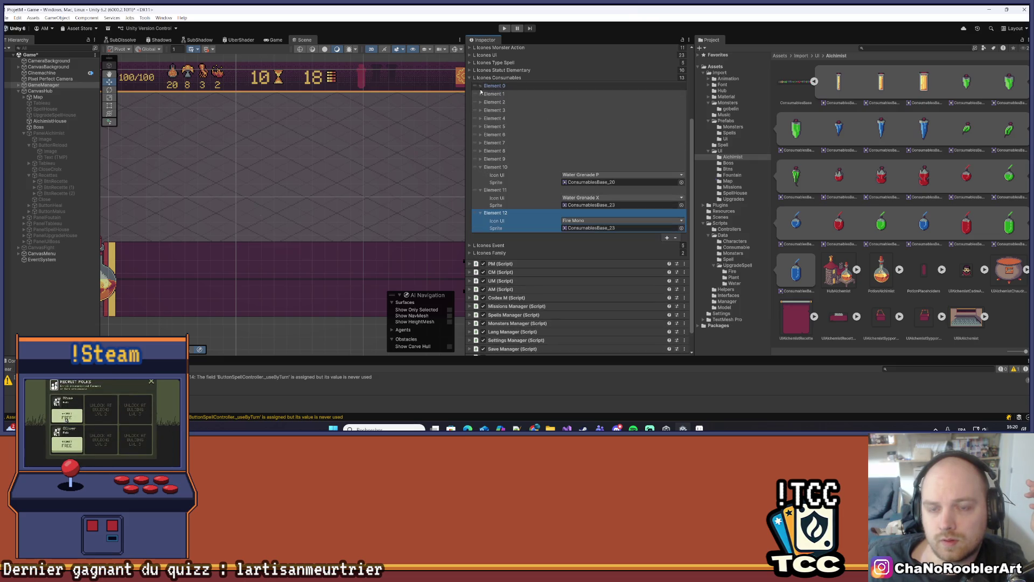
left_click(481, 159)
left_click(481, 159)
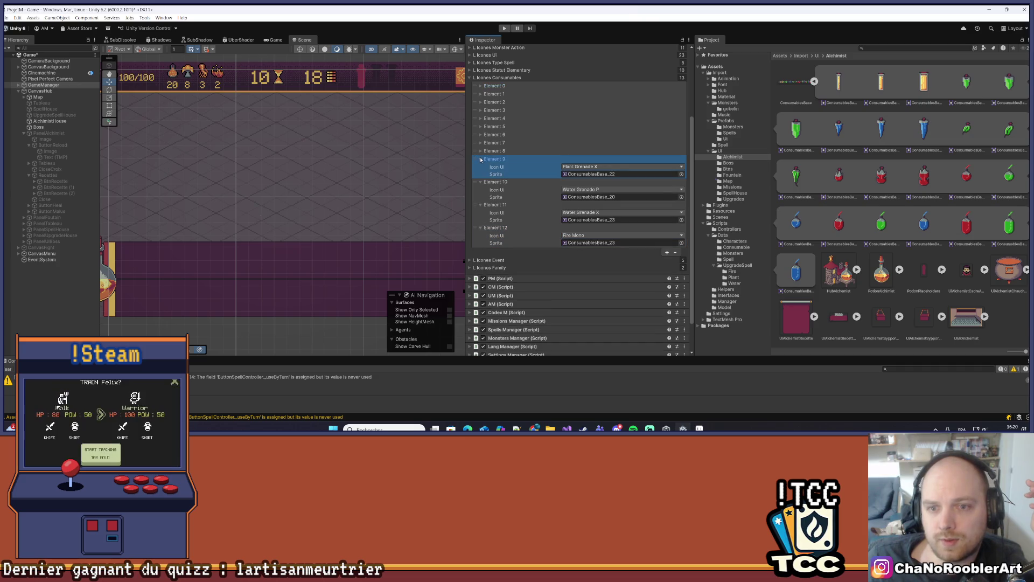
left_click(481, 159)
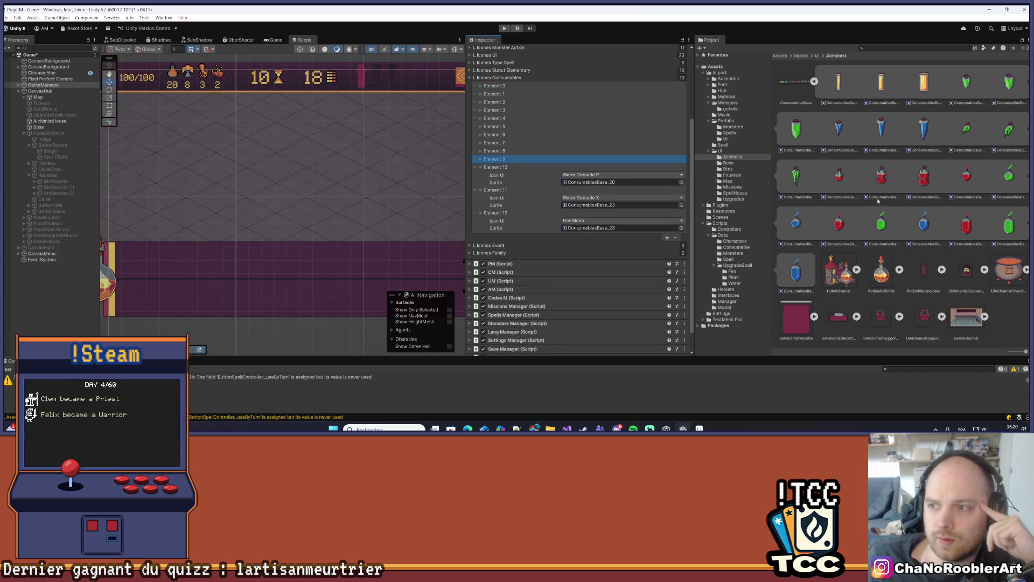
Step: Add Element 13 as Fire Mono P with the ConsumablesBase_13 sprite
left_click_drag(848, 174, 619, 228)
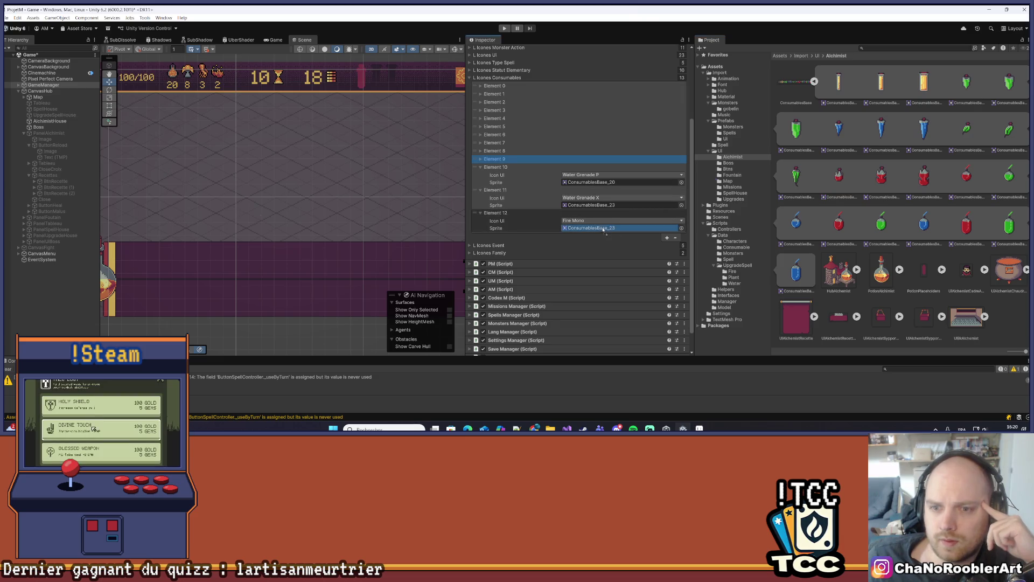
scroll(650, 218, "down", 1)
left_click(666, 217)
left_click(481, 213)
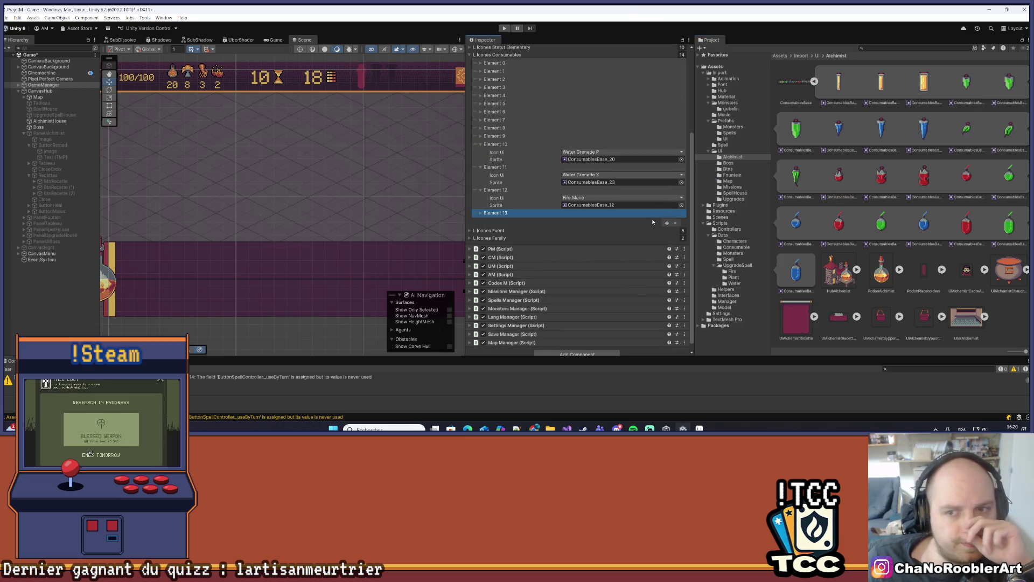
left_click(481, 214)
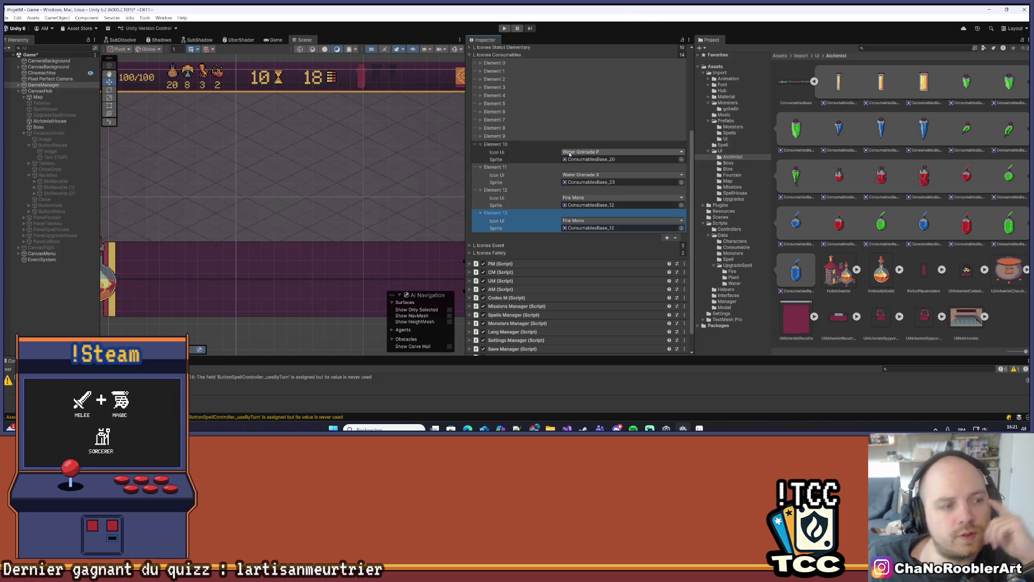
scroll(579, 206, "down", 1)
left_click(578, 201)
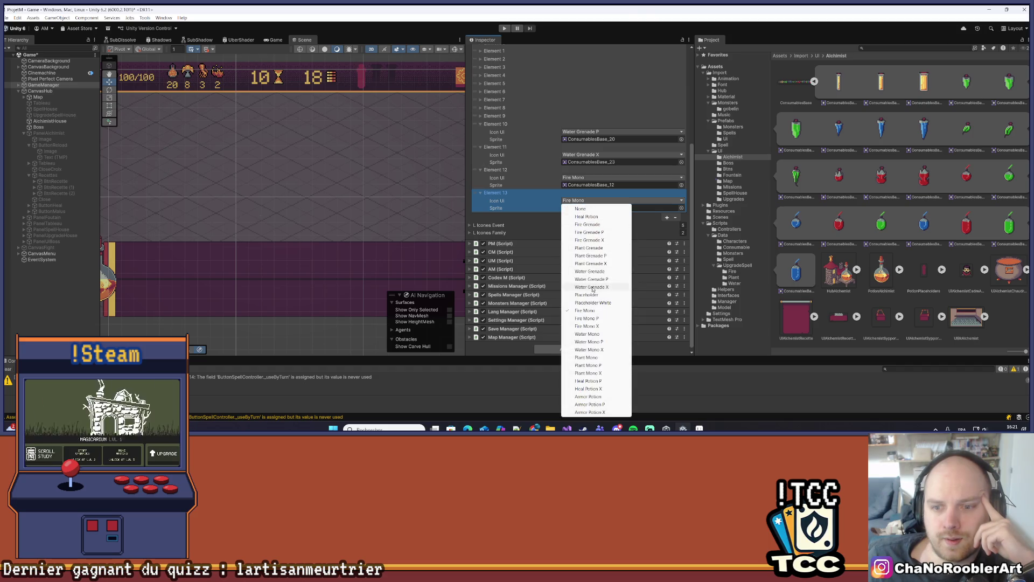
left_click(586, 318)
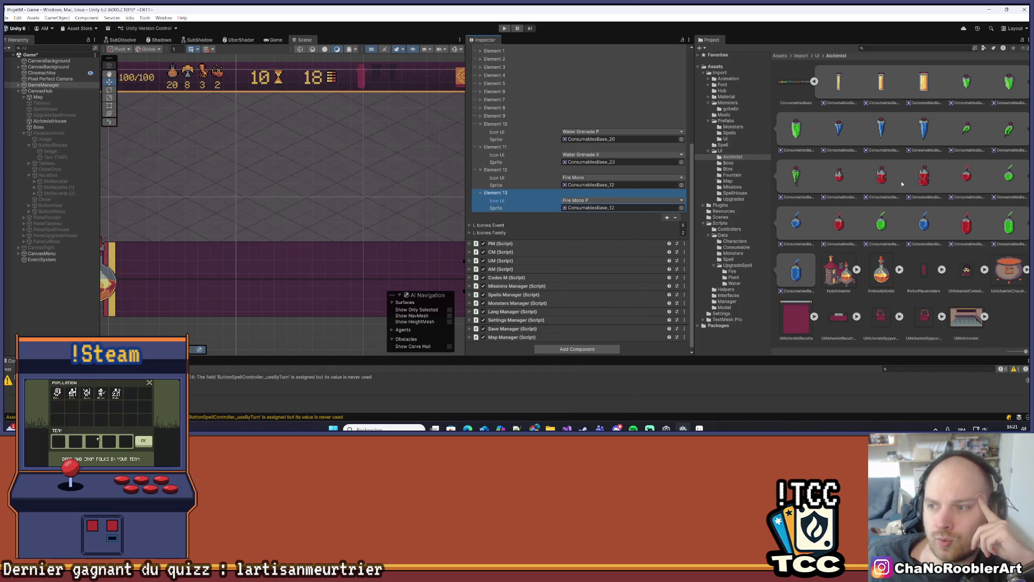
left_click_drag(882, 173, 613, 211)
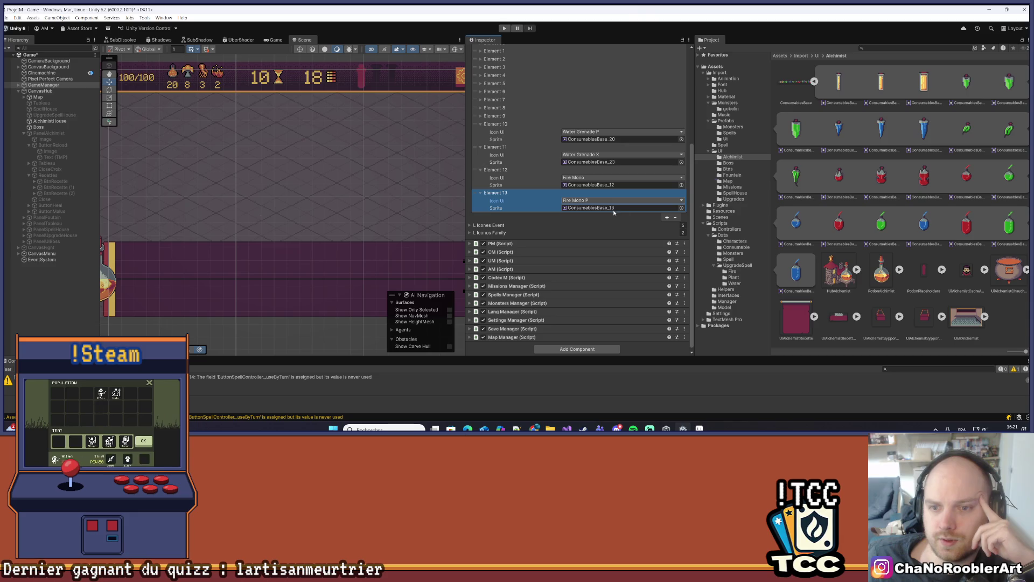
Step: Add Element 14 as Fire Mono X with the ConsumablesBase_14 sprite
left_click(667, 218)
scroll(495, 206, "down", 1)
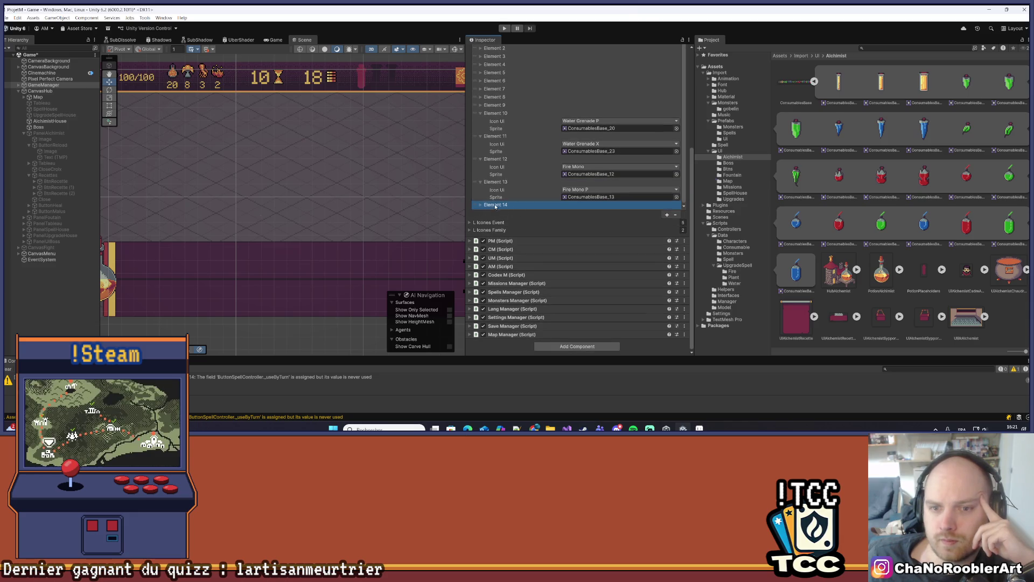
left_click(480, 206)
left_click(587, 197)
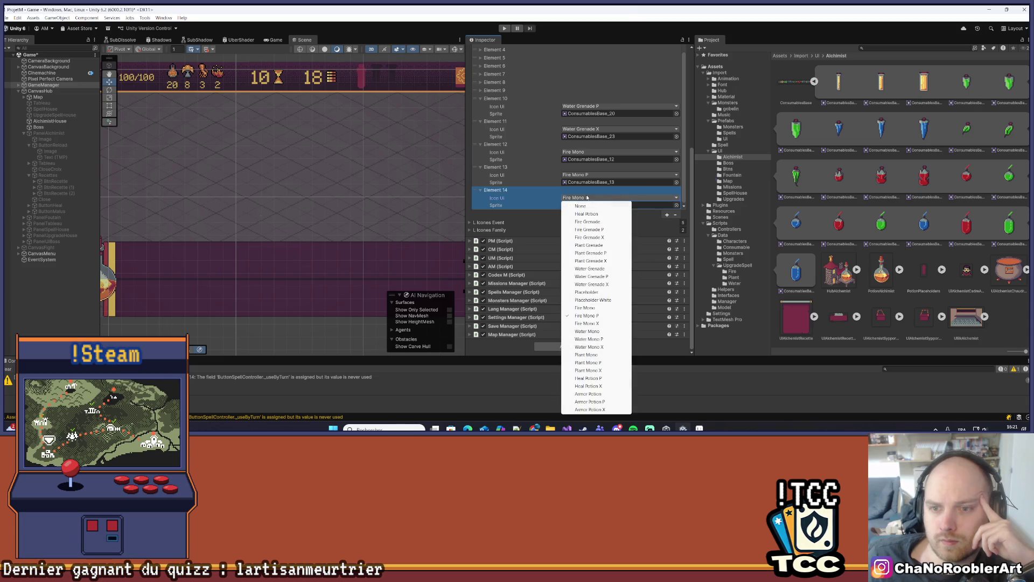
left_click(587, 323)
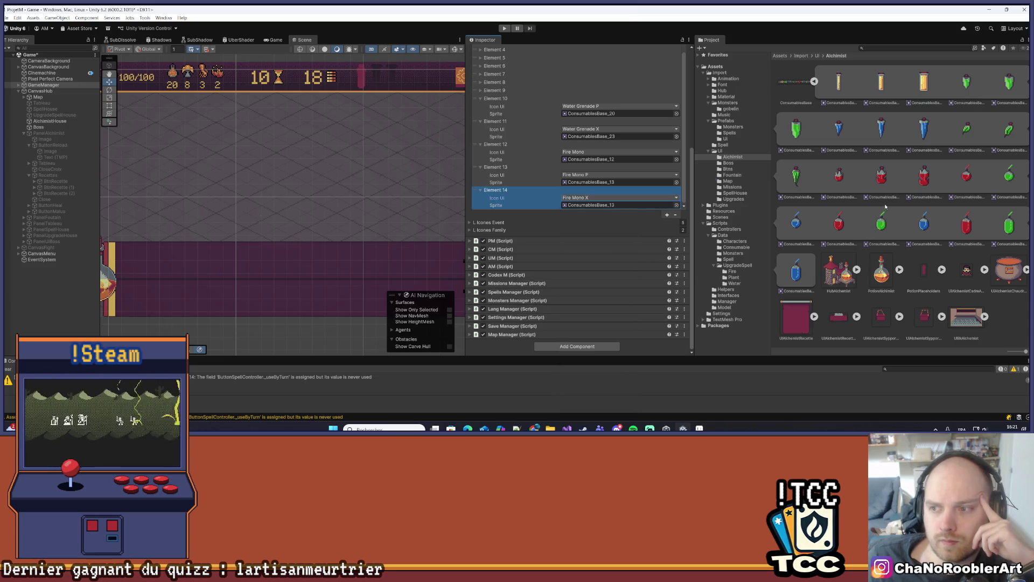
left_click_drag(923, 180, 619, 205)
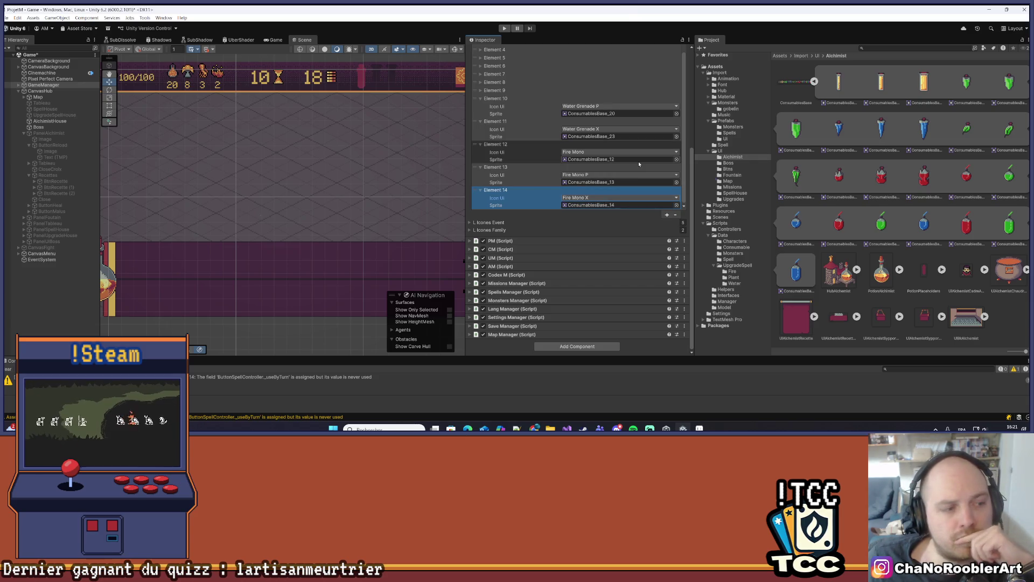
Step: Collapse Elements 10–14 and add a new Element 15 entry
left_click(480, 99)
left_click(481, 107)
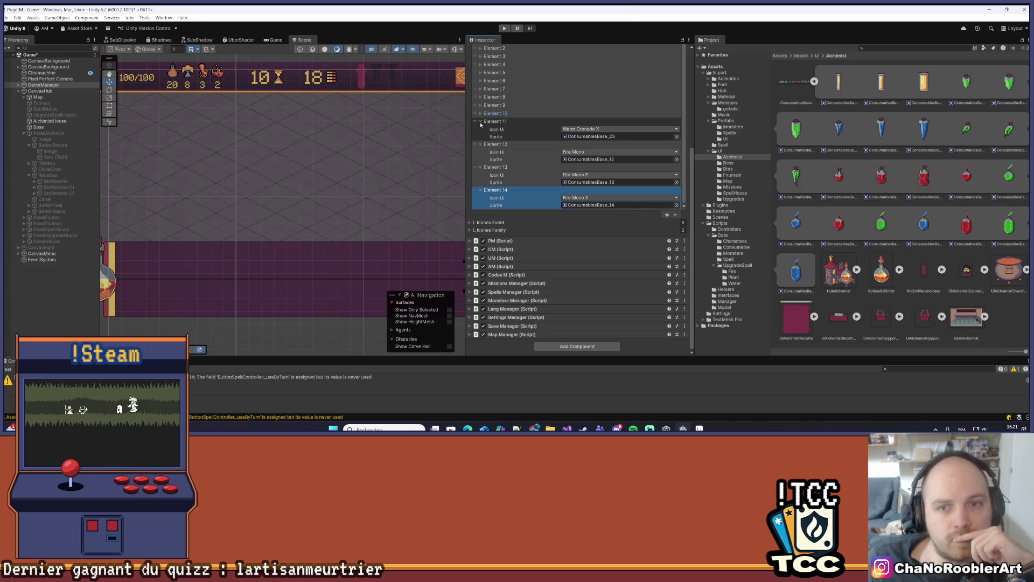
left_click(480, 144)
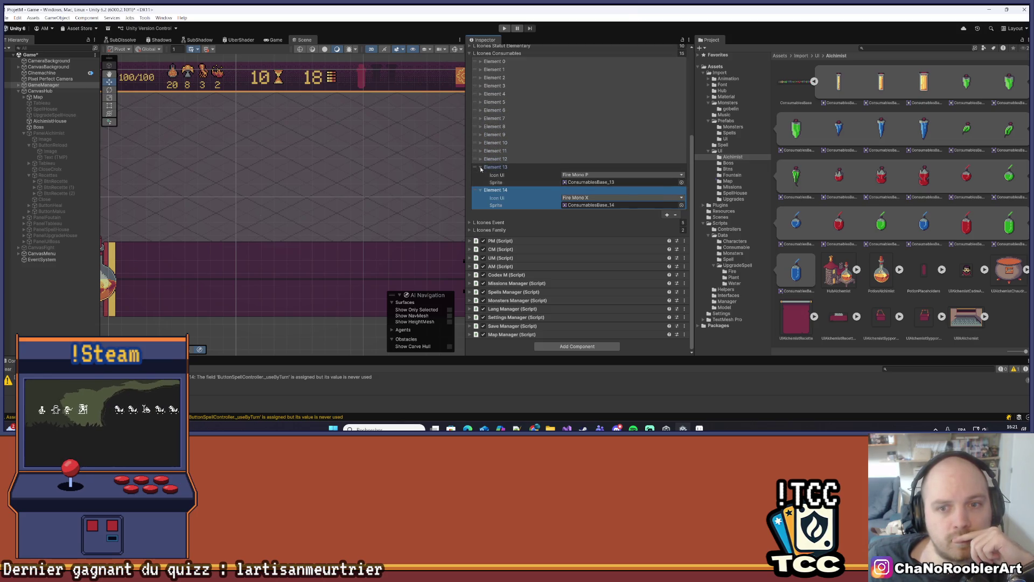
left_click(480, 167)
left_click(517, 190)
left_click(667, 215)
left_click(480, 213)
Step: Set Element 15 to Water Mono with ConsumablesBase_6, then add Element 16 as Water Mono P with ConsumablesBase_7
left_click(583, 198)
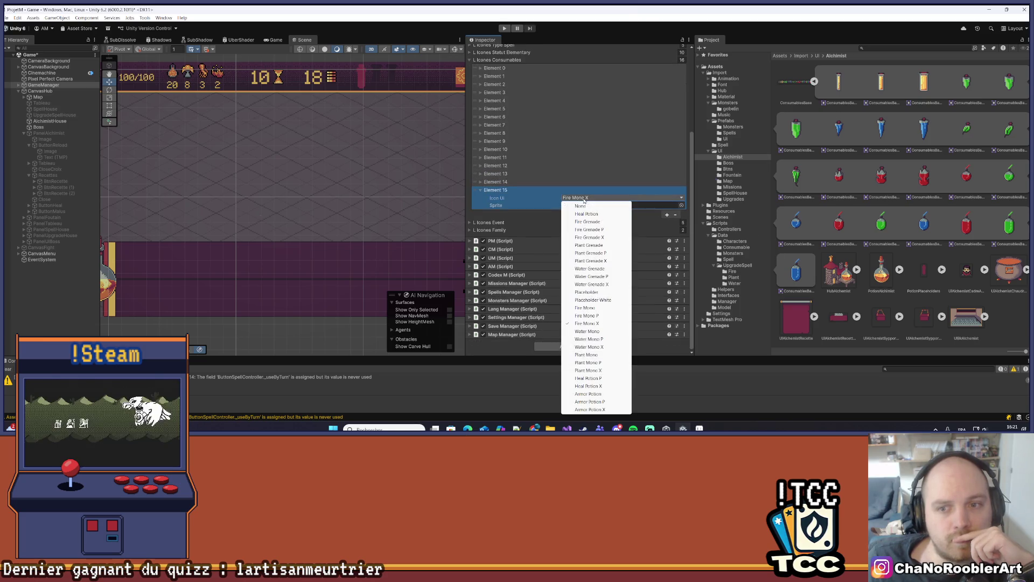
left_click(594, 332)
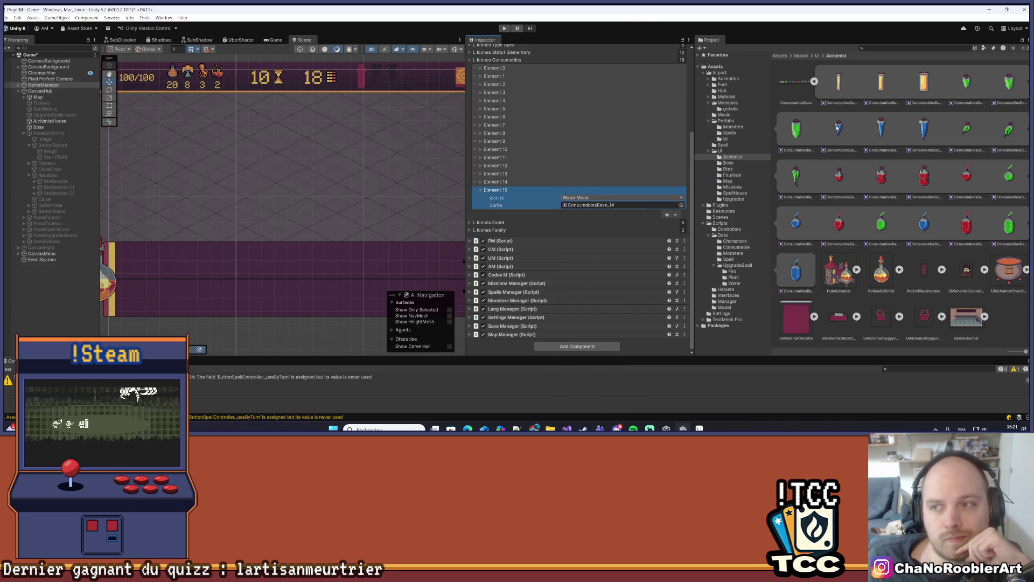
left_click_drag(838, 129, 572, 208)
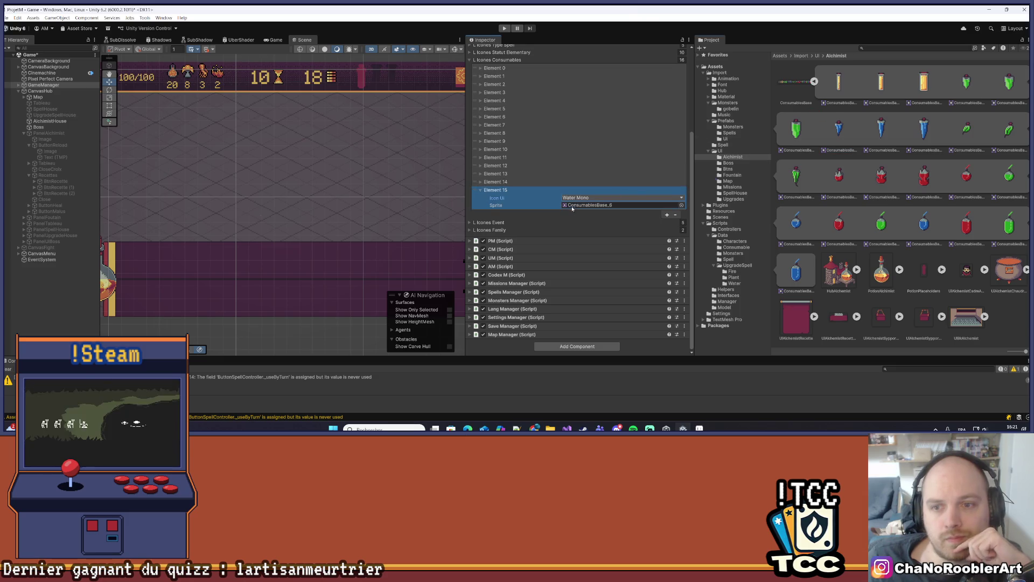
left_click(666, 215)
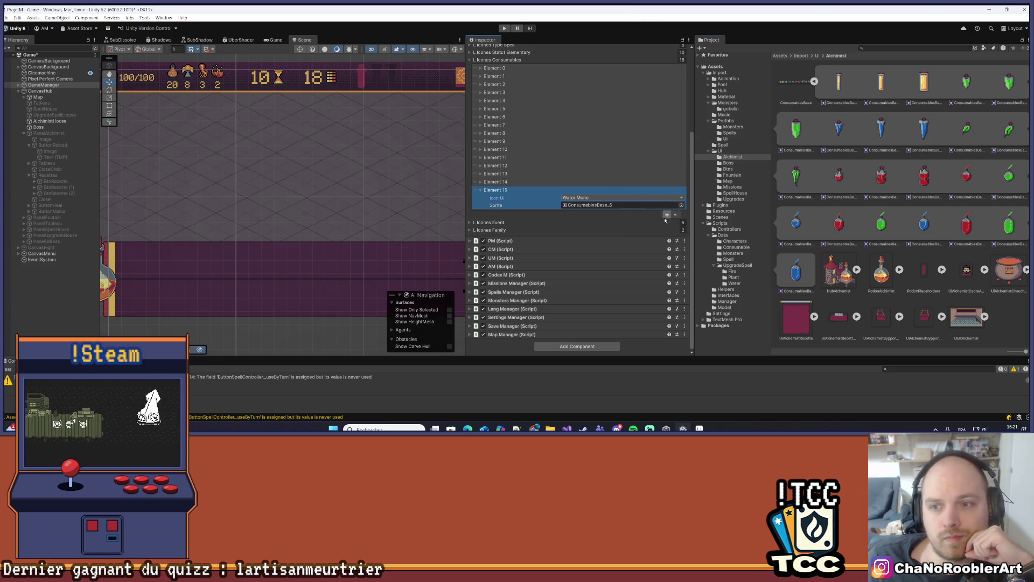
left_click(481, 213)
left_click(584, 221)
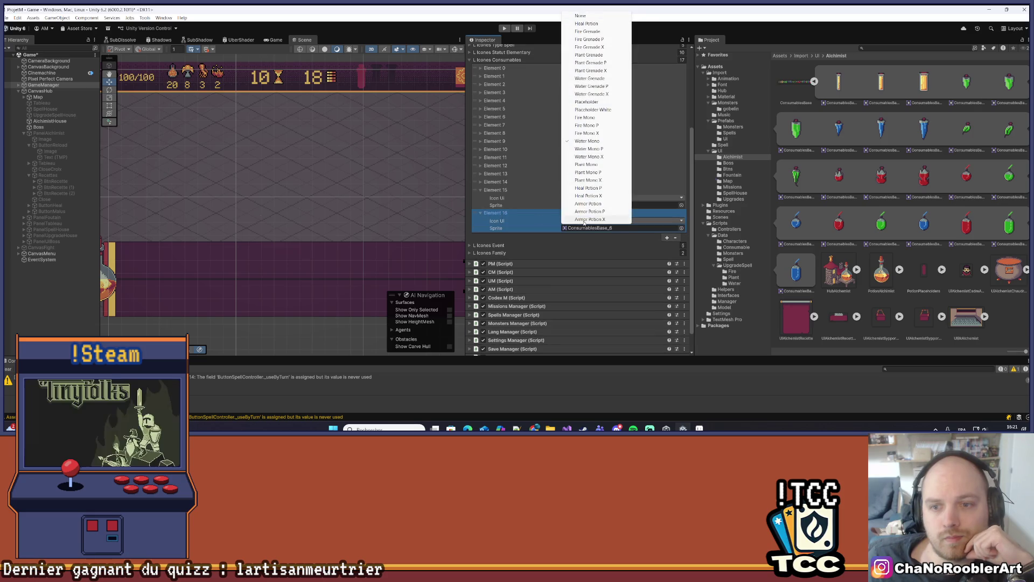
left_click(587, 148)
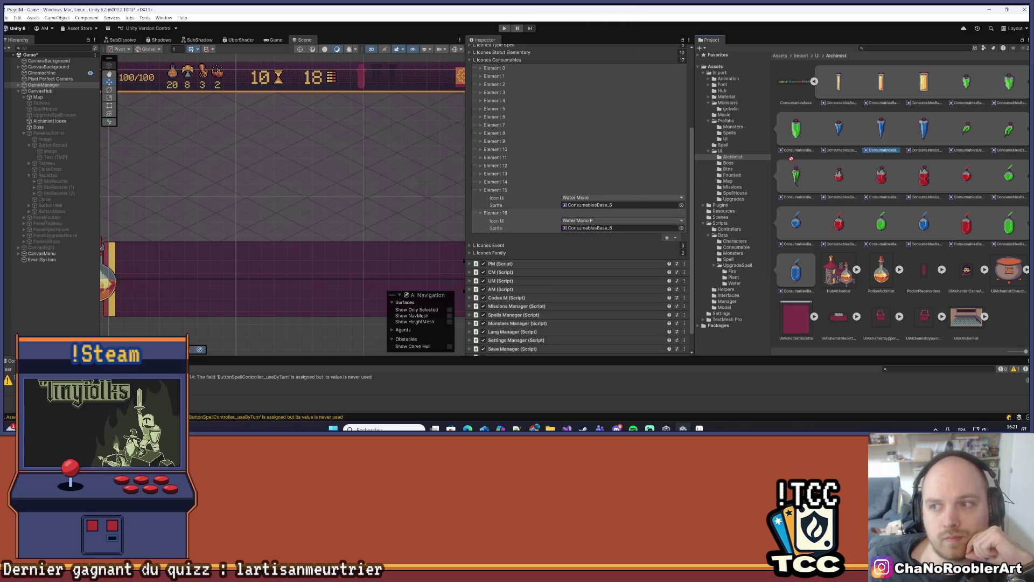
left_click_drag(561, 230, 620, 228)
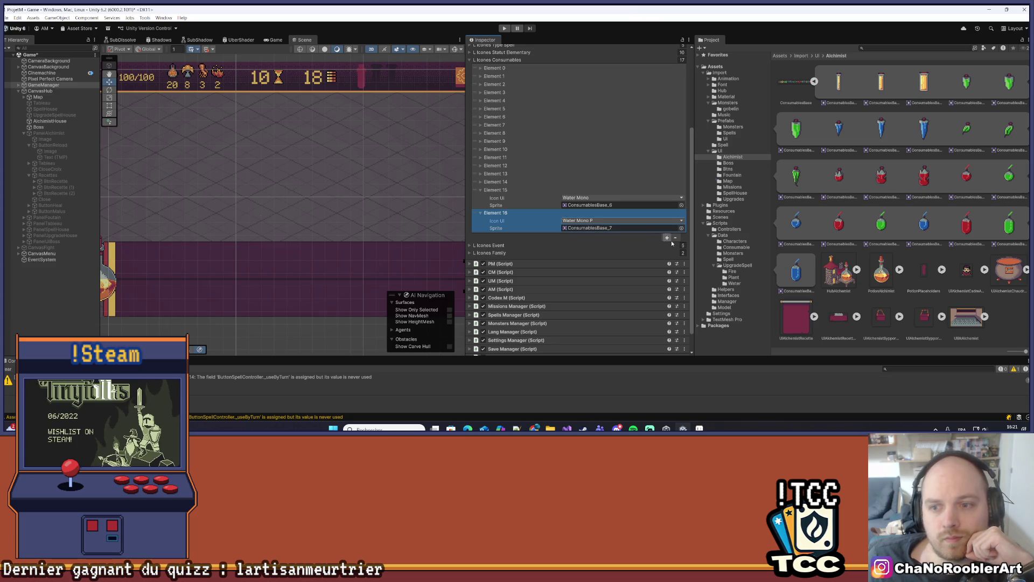
Step: Add Element 17 as Water Mono X with ConsumablesBase_8, then add Element 18
left_click(667, 238)
left_click(480, 236)
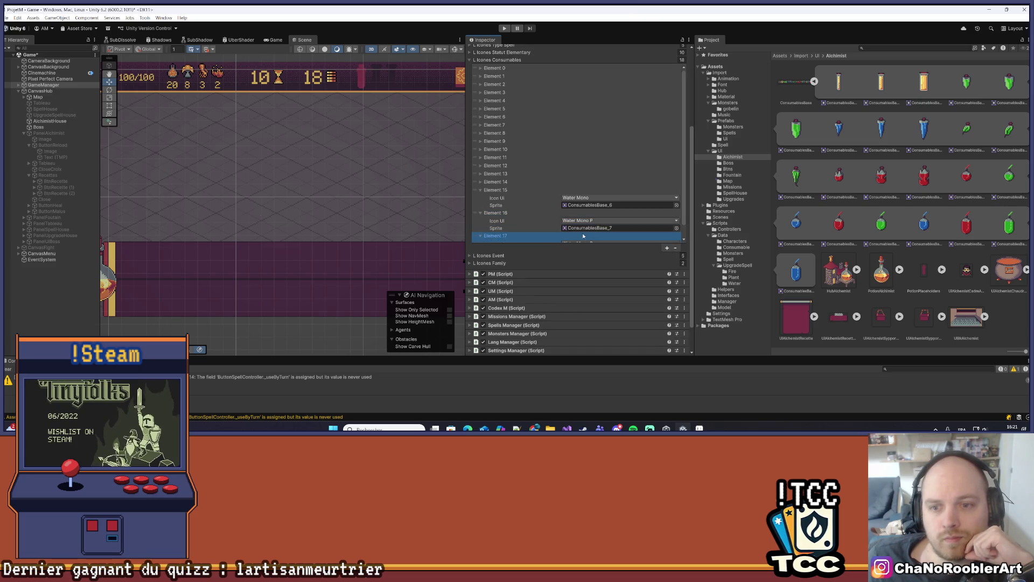
scroll(592, 221, "down", 2)
left_click(593, 198)
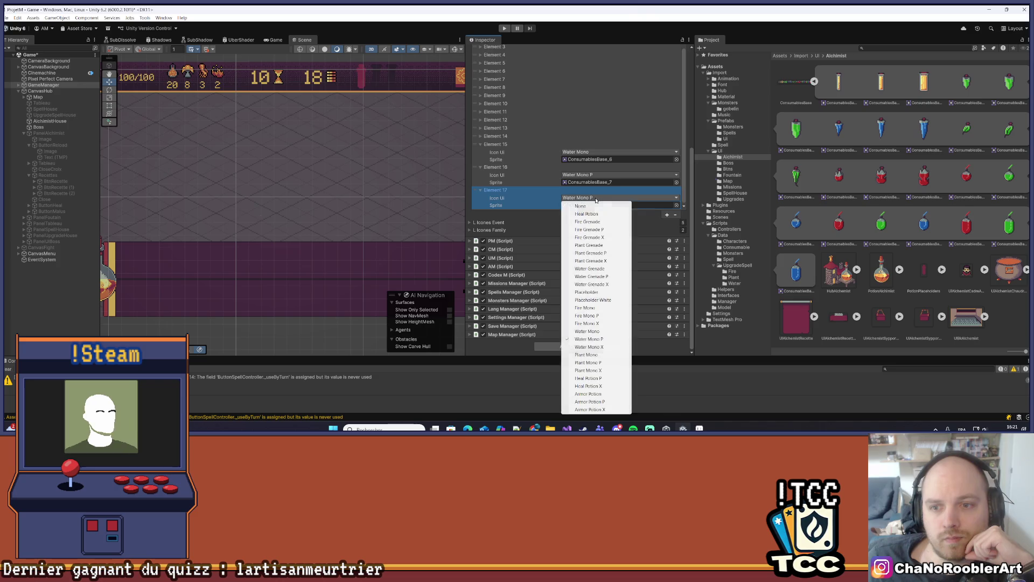
left_click(589, 346)
left_click_drag(925, 129, 606, 210)
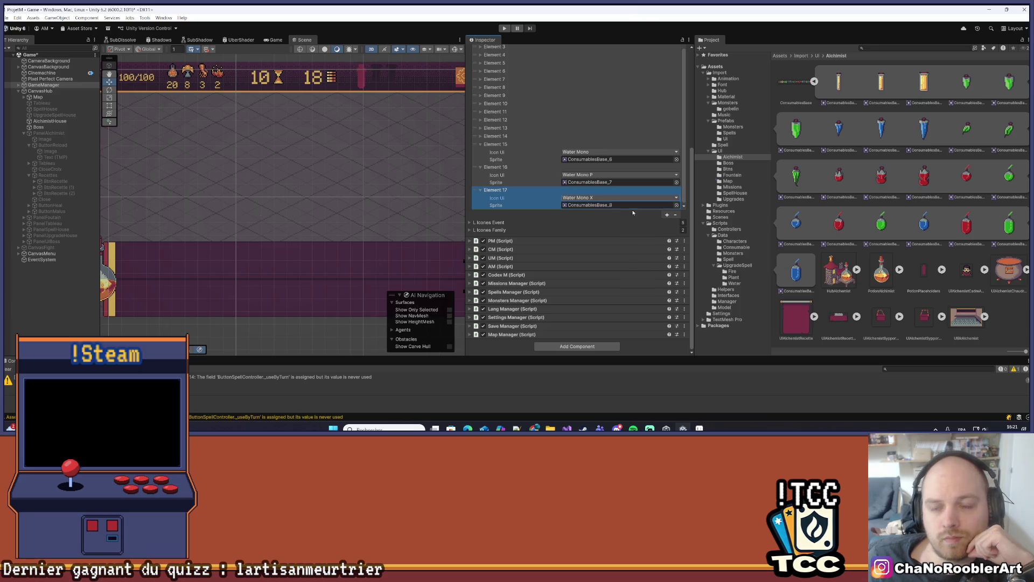
left_click(667, 215)
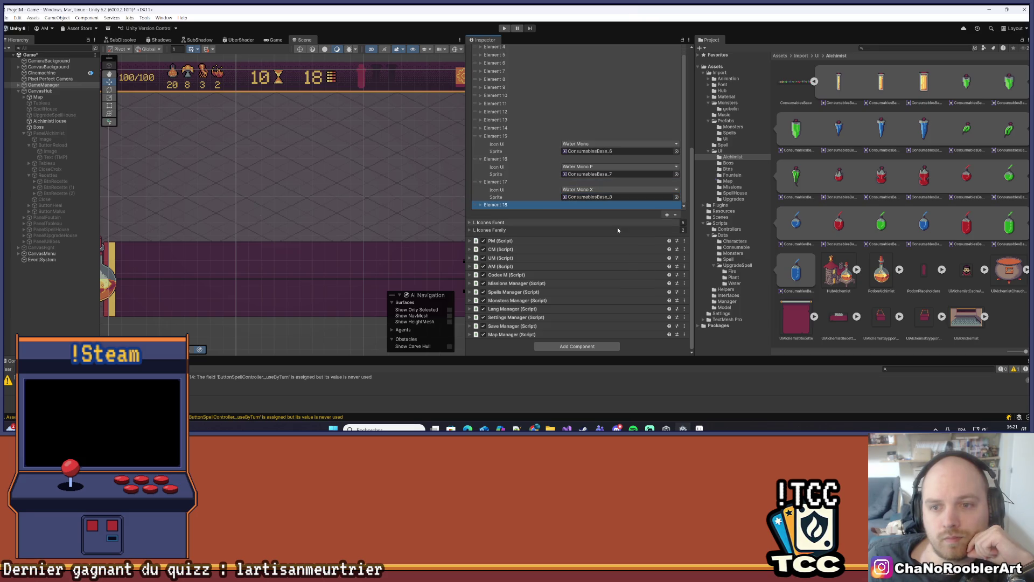
Step: Set Element 18 to Plant Mono with the ConsumablesBase_9 sprite
left_click(479, 204)
left_click(568, 199)
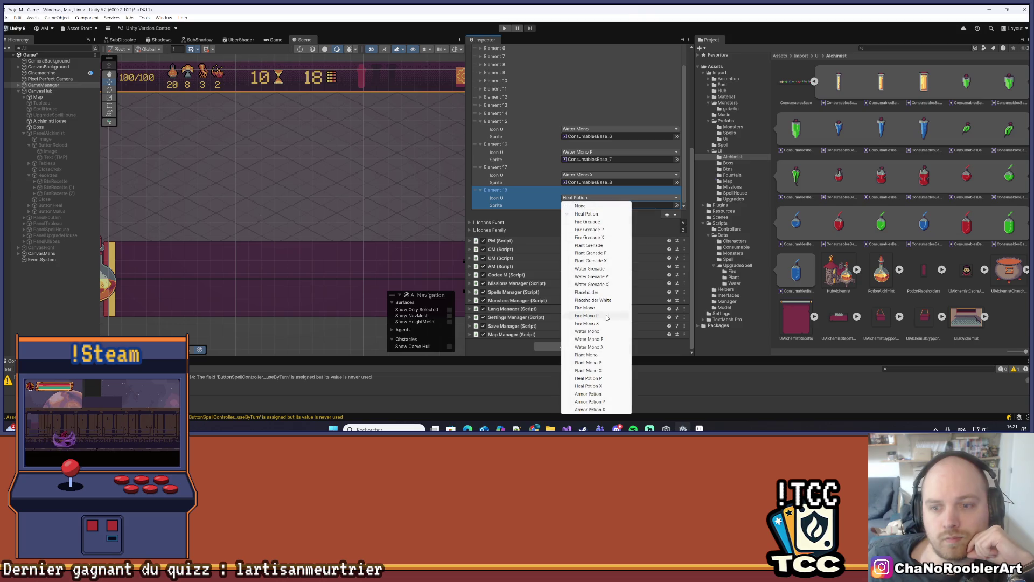
left_click(592, 354)
left_click_drag(952, 139, 592, 205)
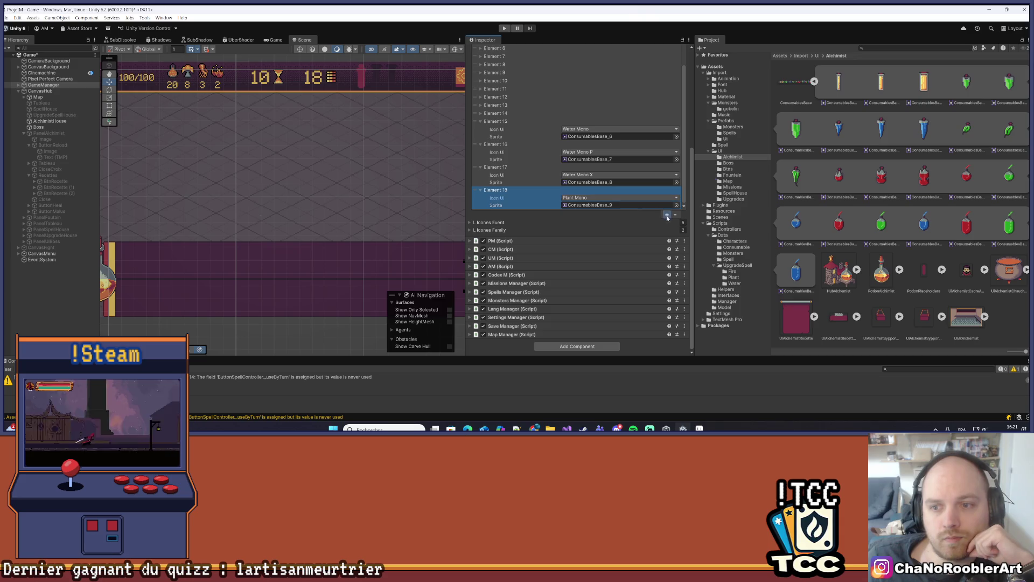
Step: Add Element 19 as Plant Mono P with ConsumablesBase_10, re-confirming Element 18 as Plant Mono
left_click(667, 215)
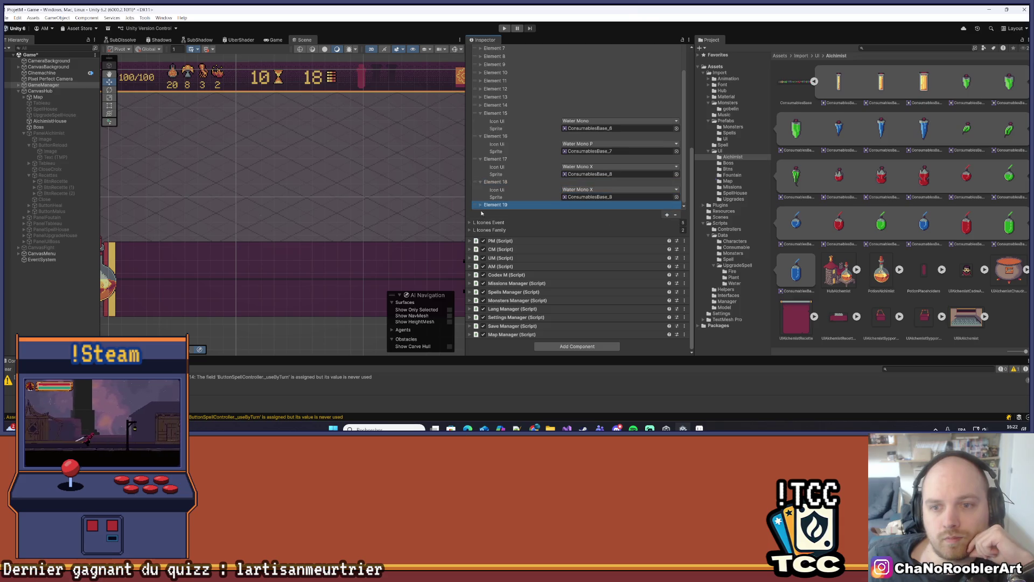
left_click(585, 204)
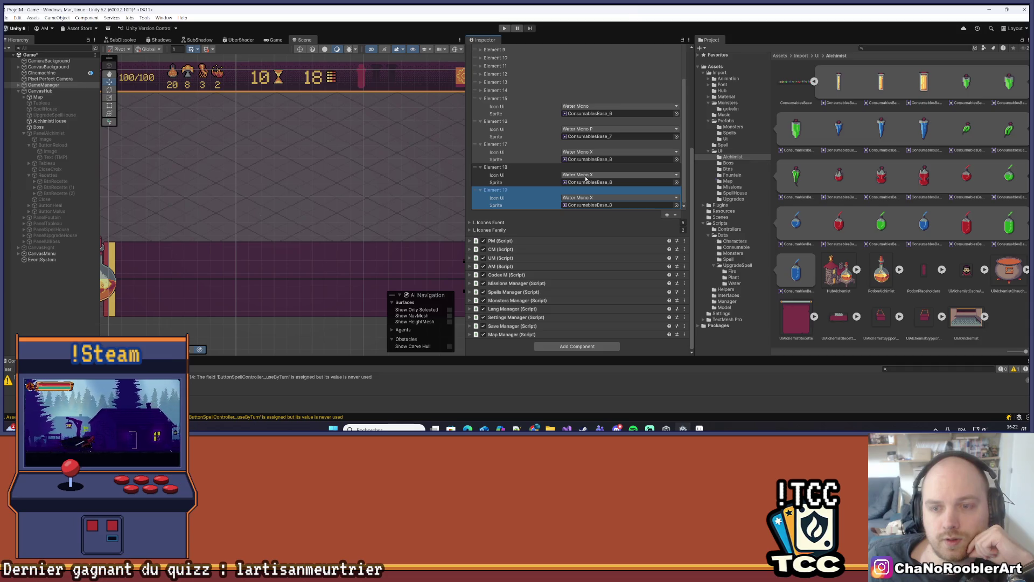
left_click(592, 175)
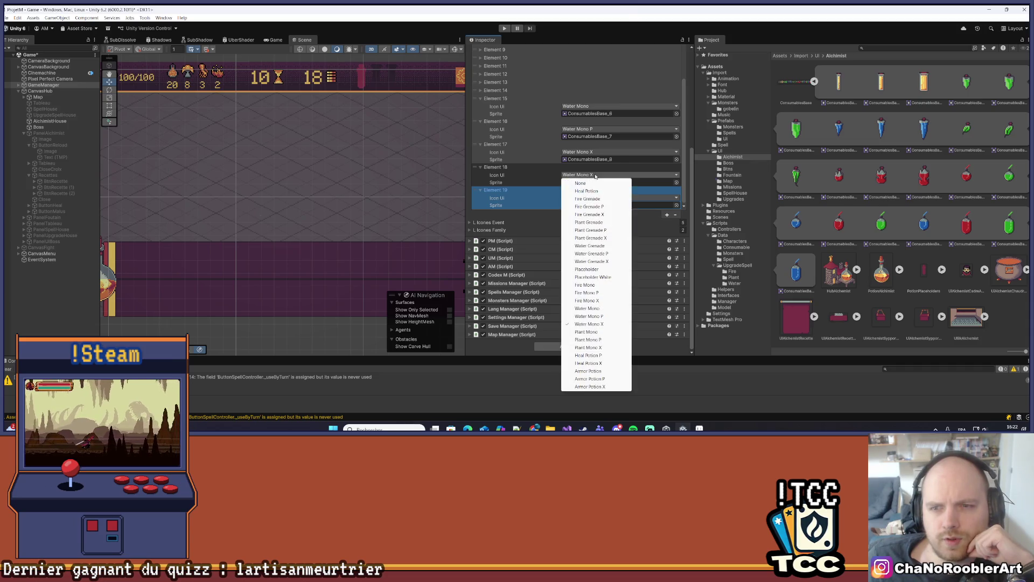
left_click(591, 332)
left_click_drag(963, 133, 598, 182)
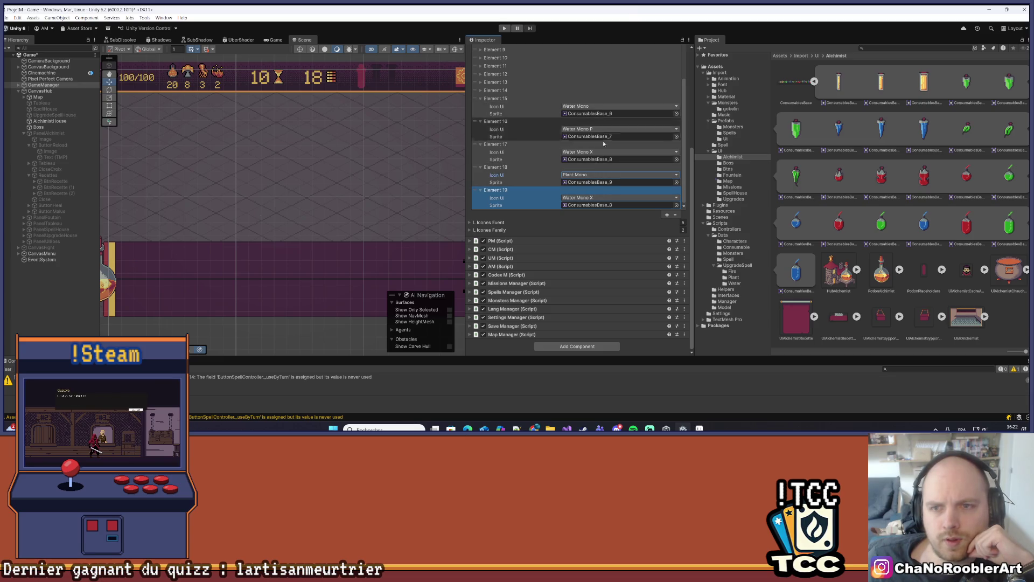
left_click(593, 197)
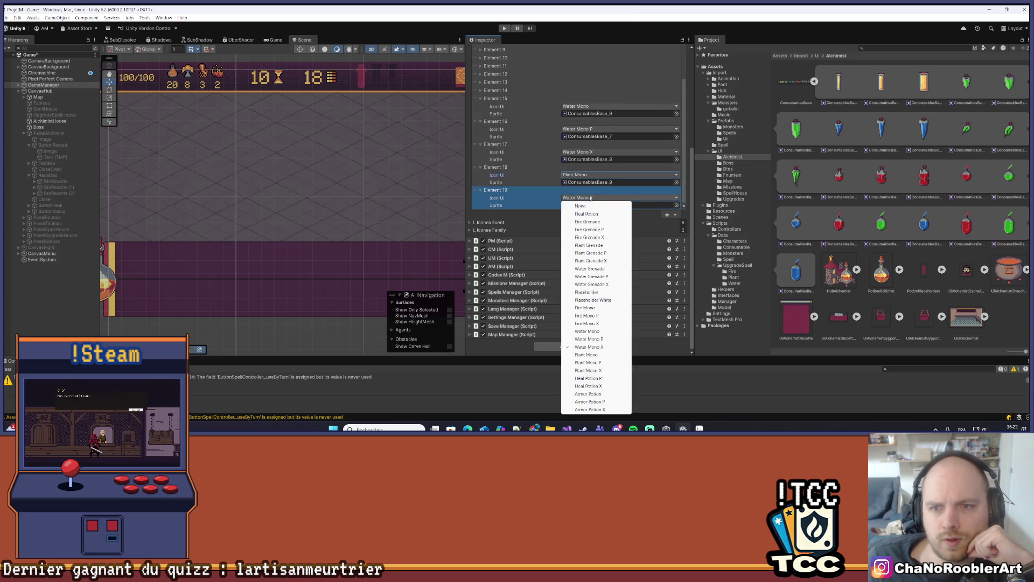
left_click(592, 364)
left_click_drag(1007, 133, 596, 207)
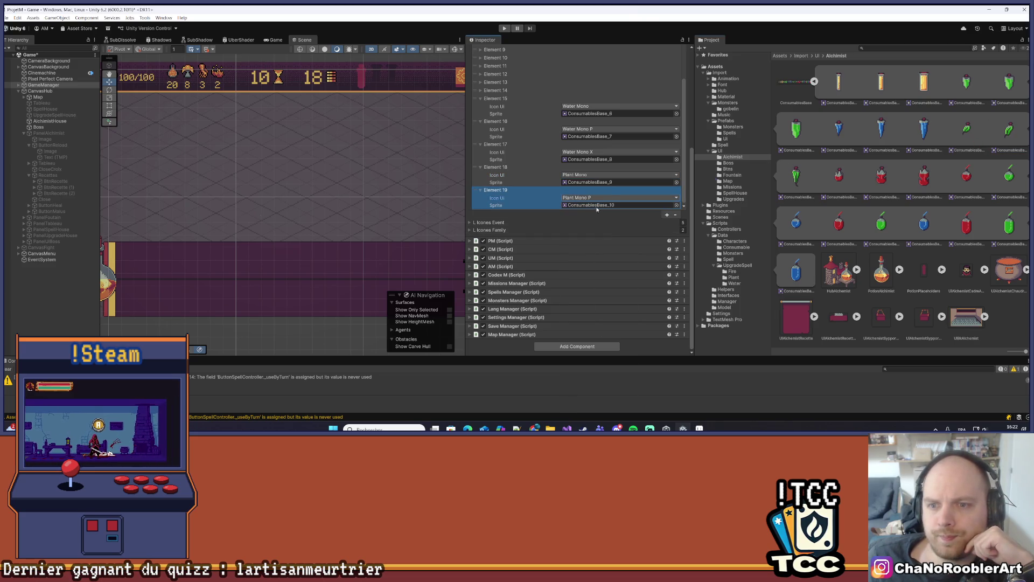
Step: Add Element 20 as Plant Mono X with the ConsumablesBase_11 sprite
left_click(667, 215)
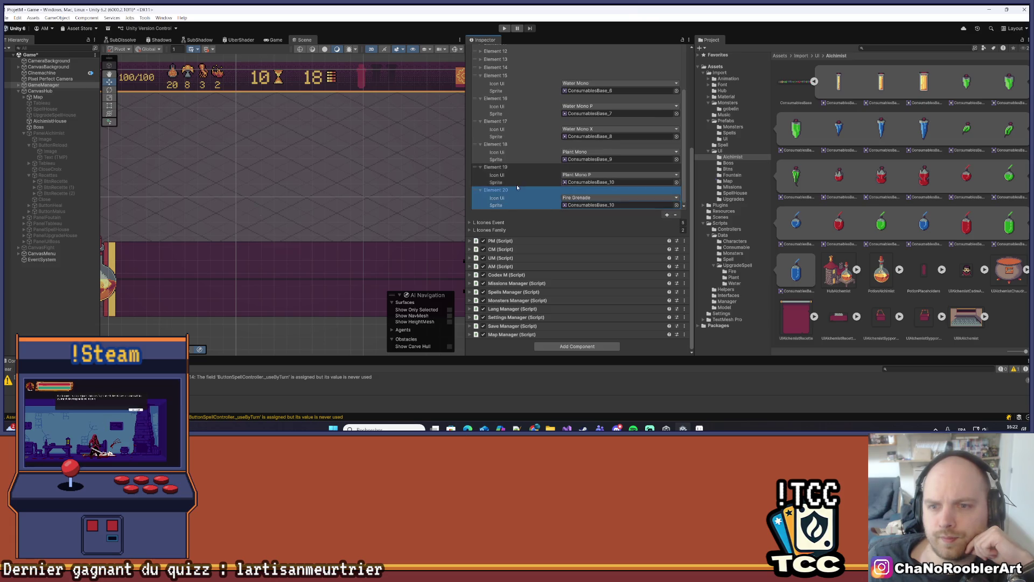
left_click(582, 198)
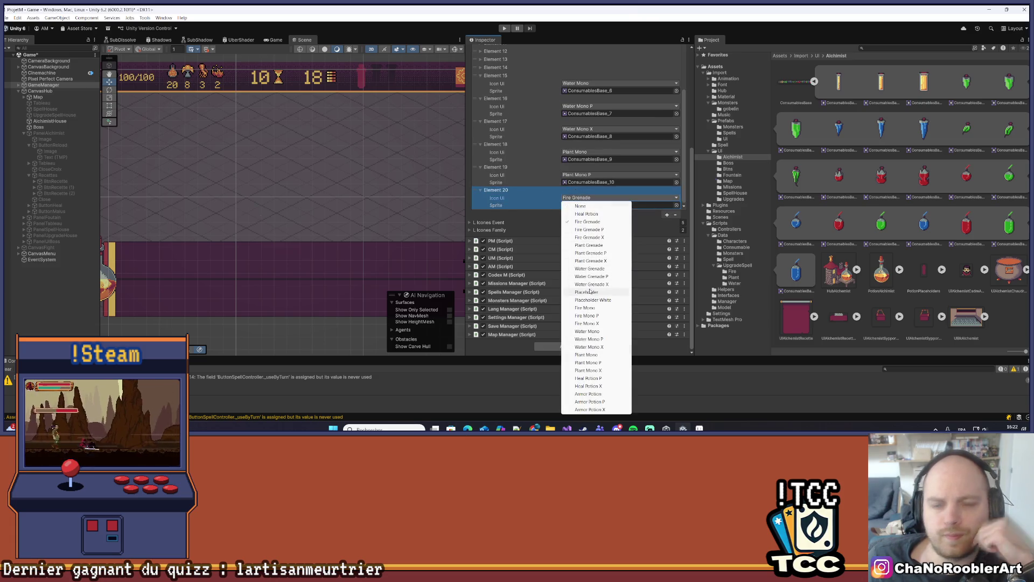
left_click(588, 370)
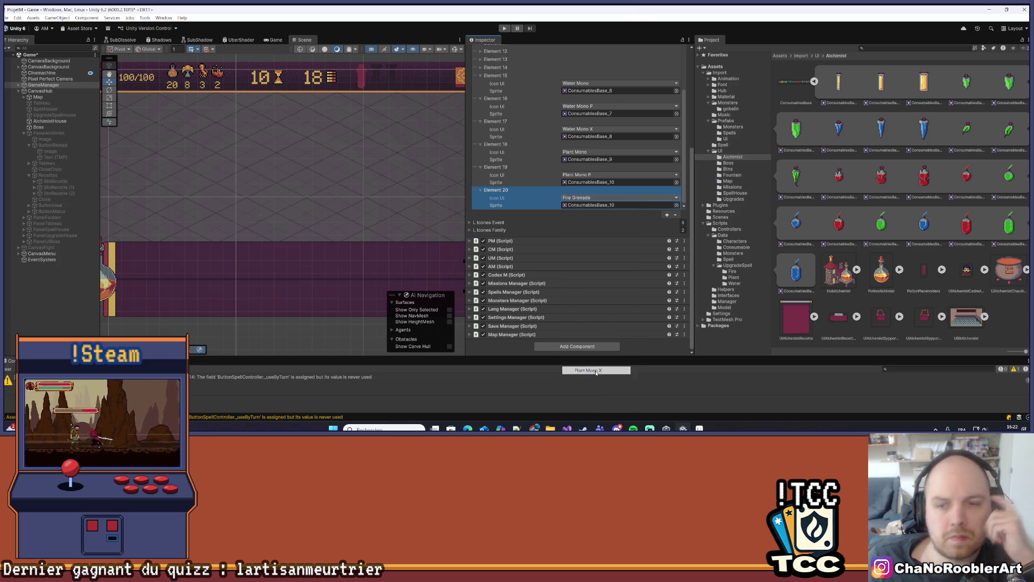
left_click_drag(813, 181, 608, 206)
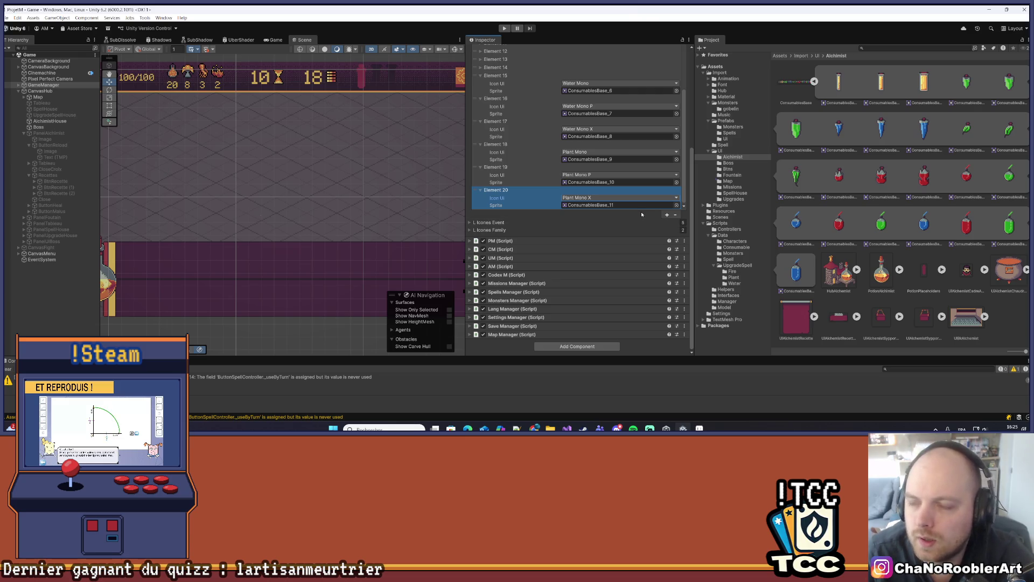
Step: Add a new entry and re-set entry 20 to Plant Mono X with ConsumablesBase_11
left_click(666, 215)
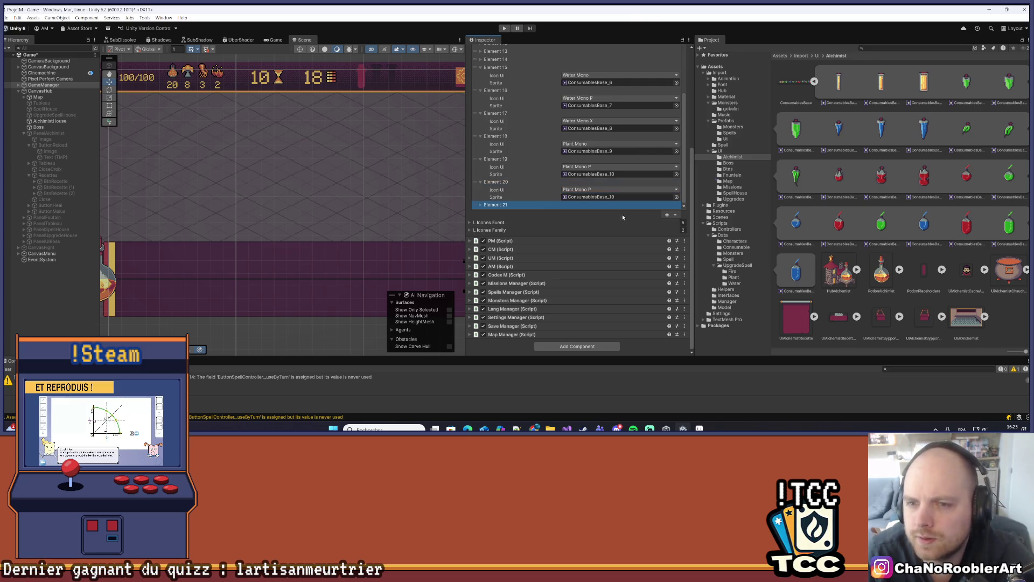
scroll(538, 176, "down", 1)
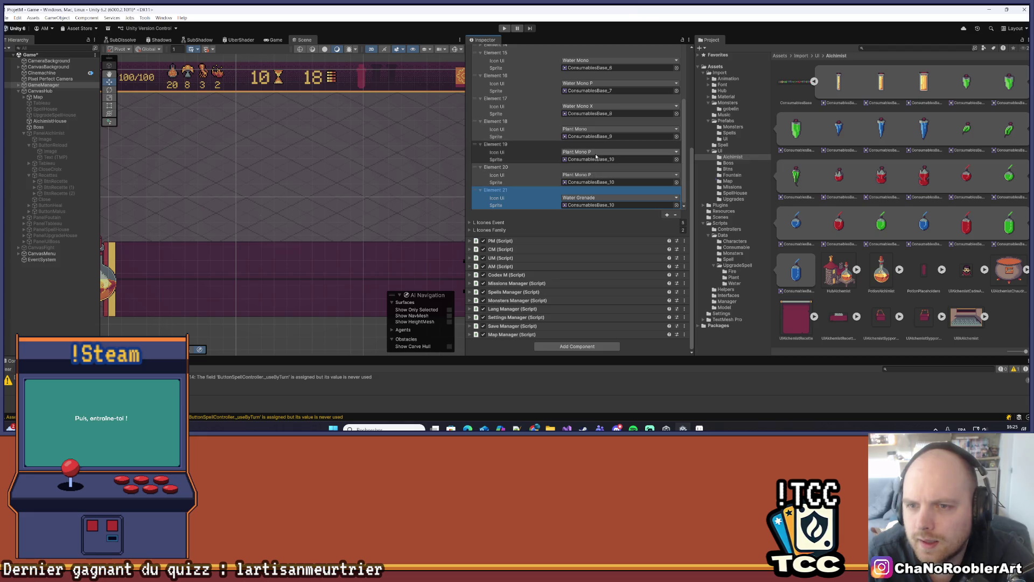
left_click(588, 174)
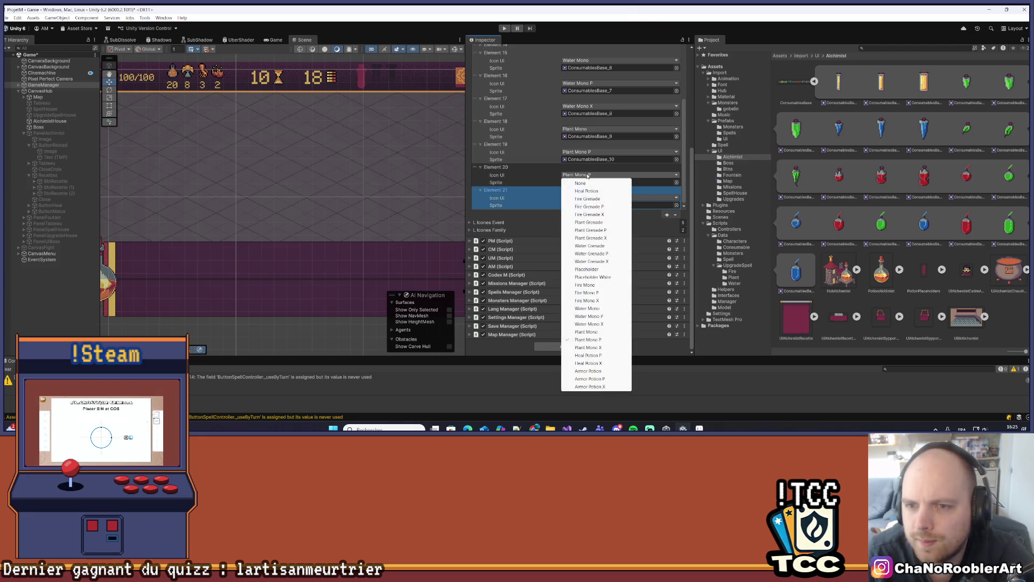
left_click(587, 348)
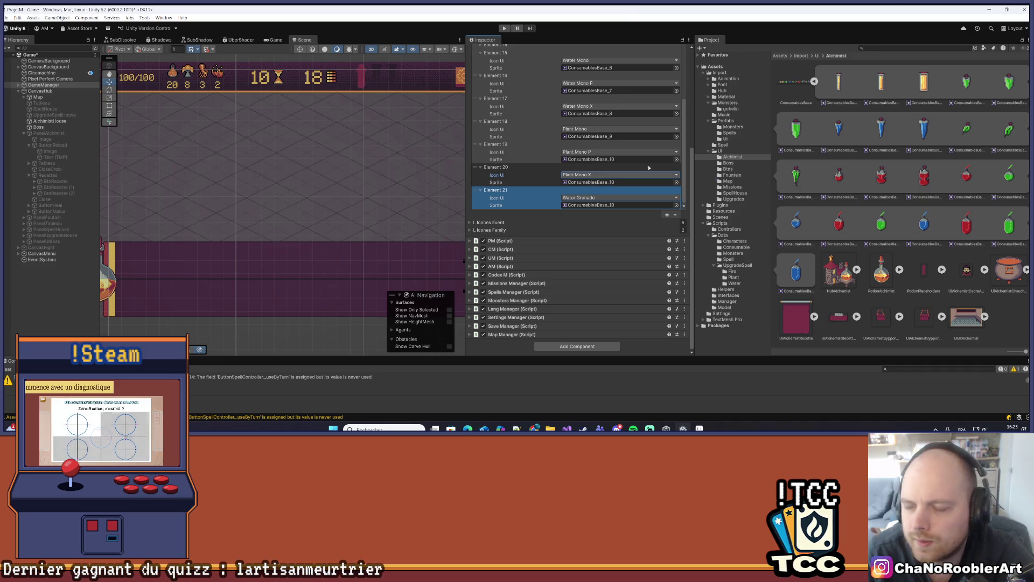
mouse_move(816, 189)
left_mouse_down()
mouse_move(619, 199)
mouse_move(635, 183)
left_mouse_up()
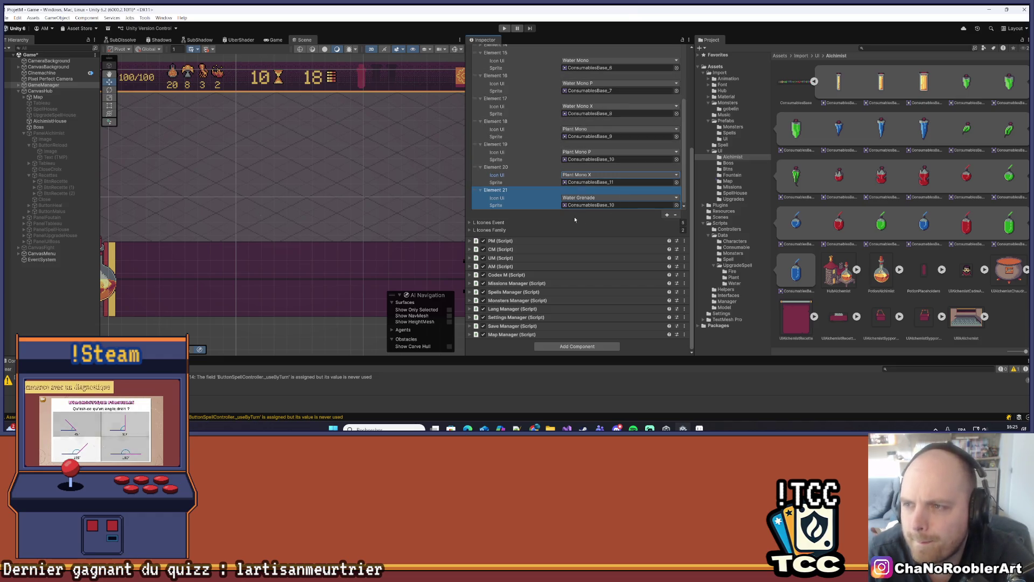
Step: Set entry 21 to Heal Potion P with ConsumablesBase_1 and add entry 22
left_click(576, 200)
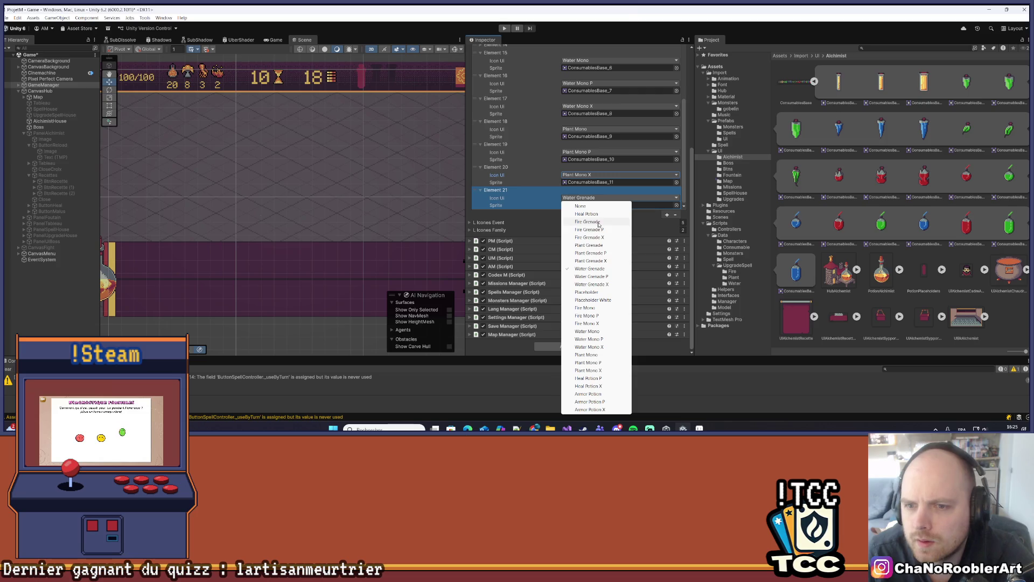
left_click(587, 379)
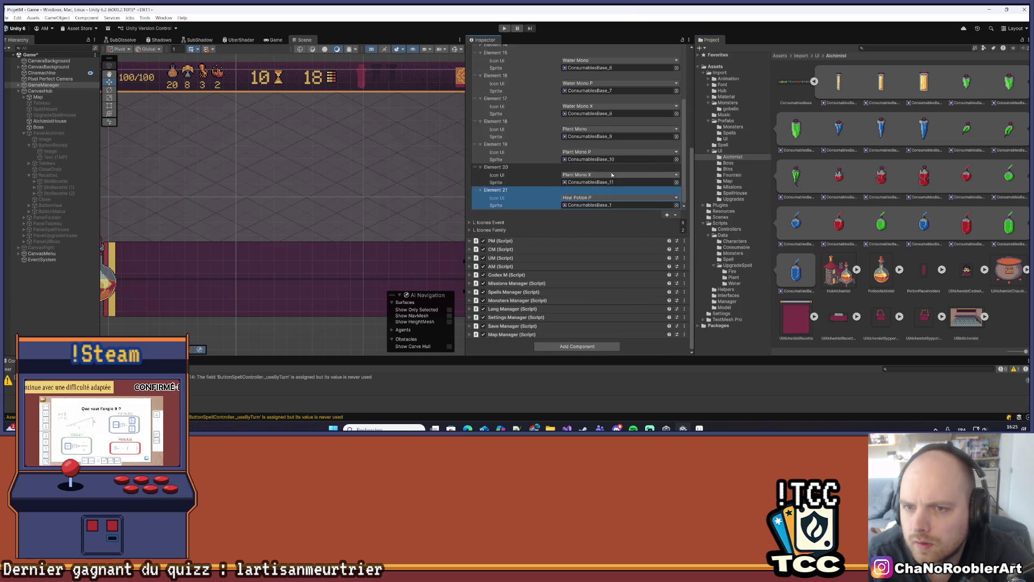
left_click(667, 215)
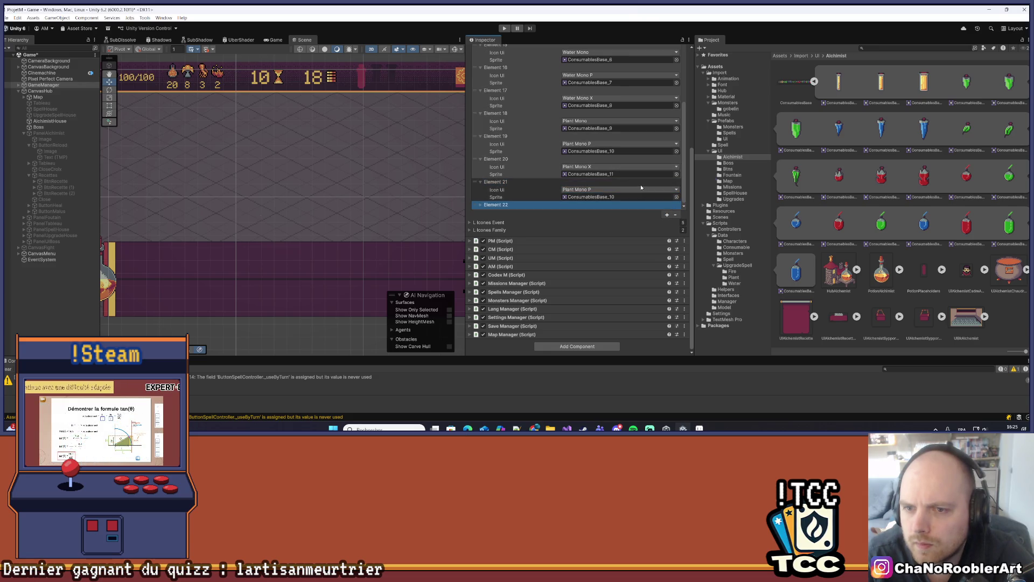
left_click(525, 205)
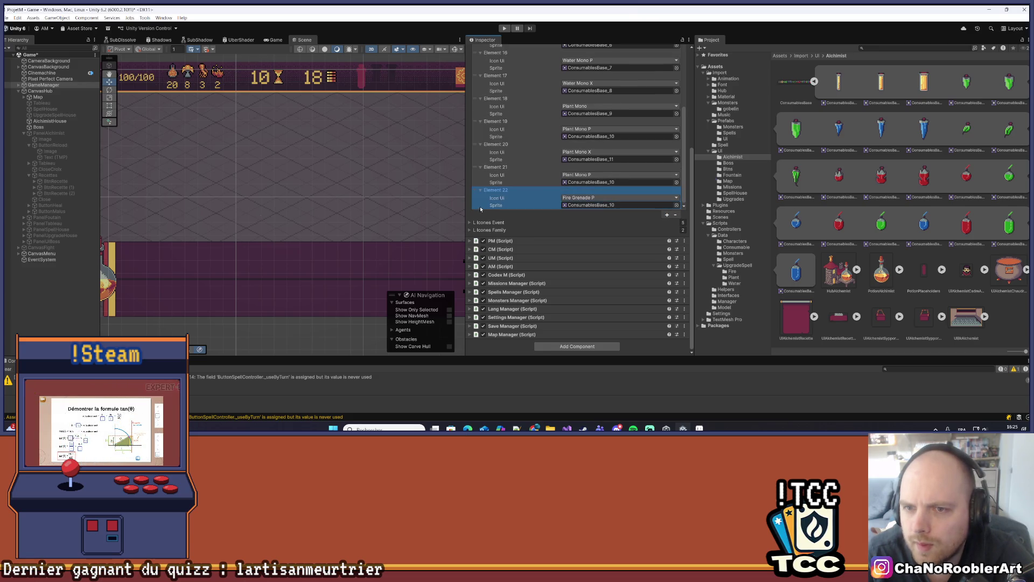
left_click(579, 175)
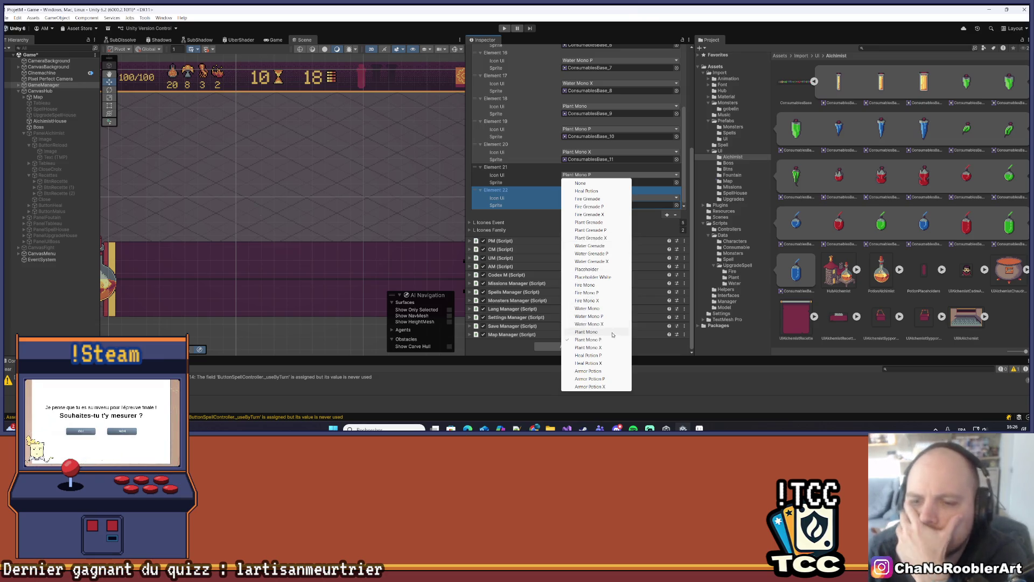
left_click(591, 355)
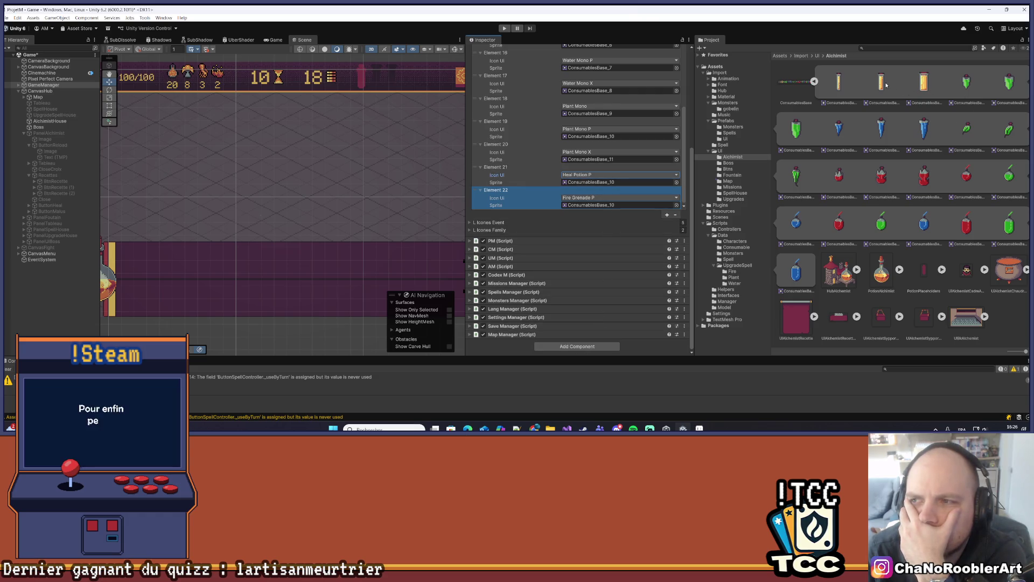
left_click(588, 183)
Step: Set entry 22's icon to Heal Potion X
left_click(598, 198)
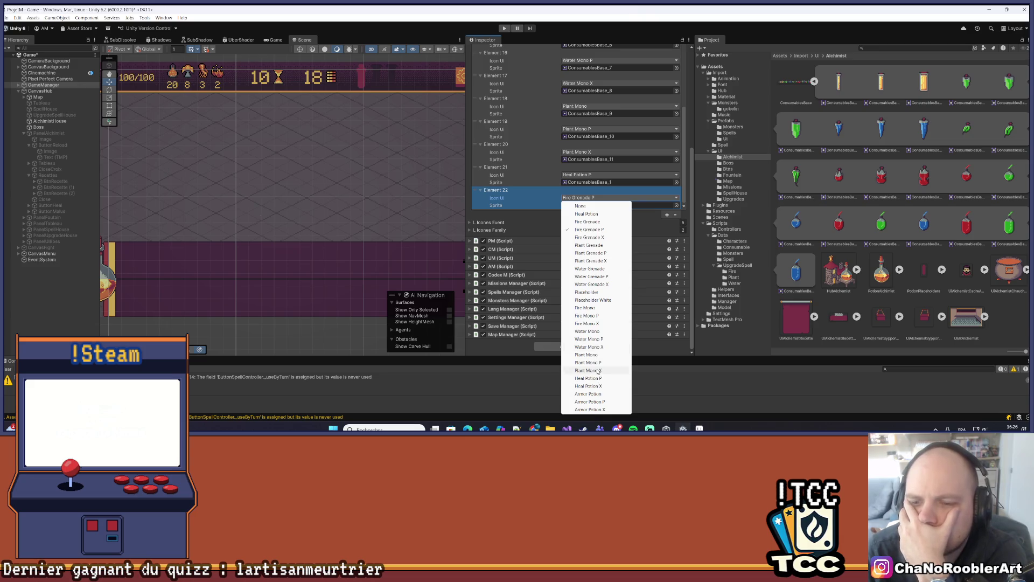
left_click(596, 386)
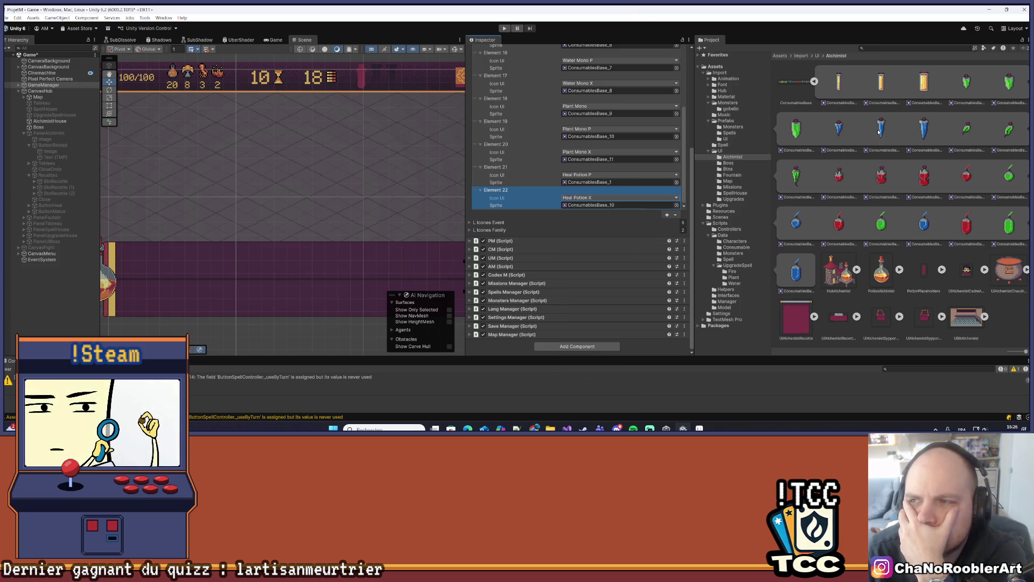
scroll(567, 144, "up", 5)
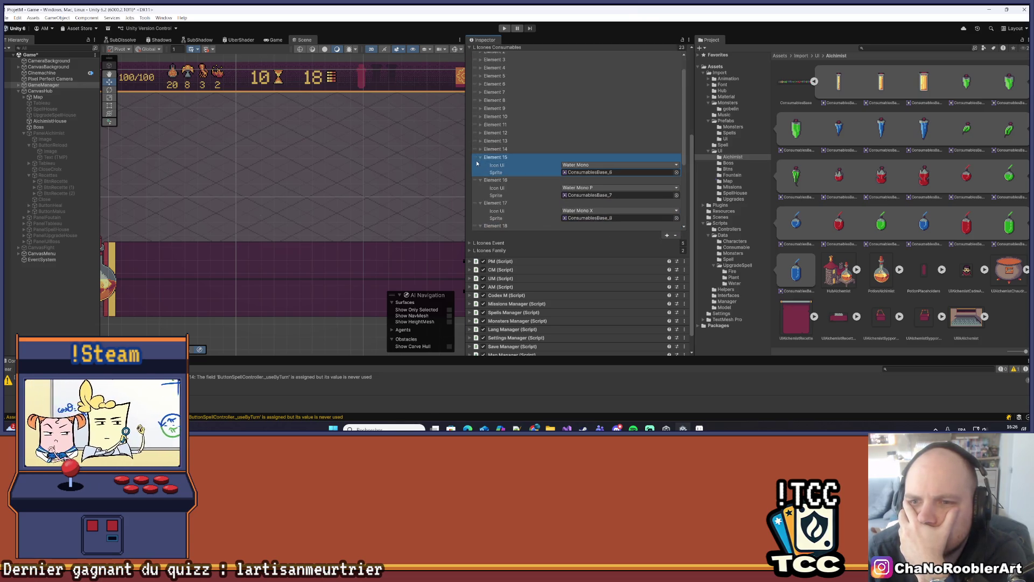
Step: Collapse entries 15 through 21 of the consumable icon list
left_click(481, 157)
left_click(481, 165)
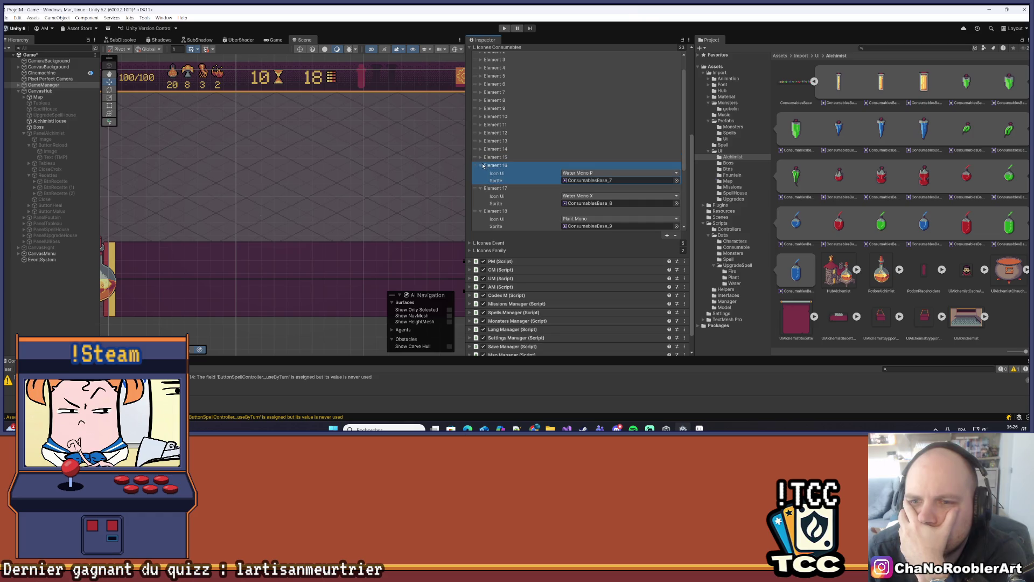
left_click(481, 173)
left_click(481, 181)
left_click(481, 190)
scroll(479, 182, "down", 1)
left_click(480, 178)
left_click(480, 184)
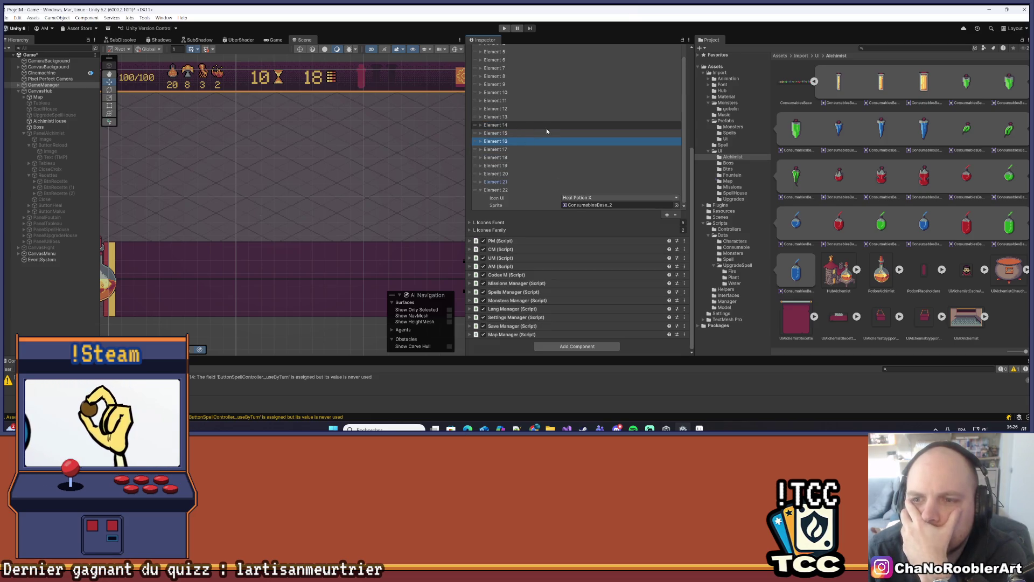
scroll(544, 129, "up", 4)
scroll(539, 132, "down", 4)
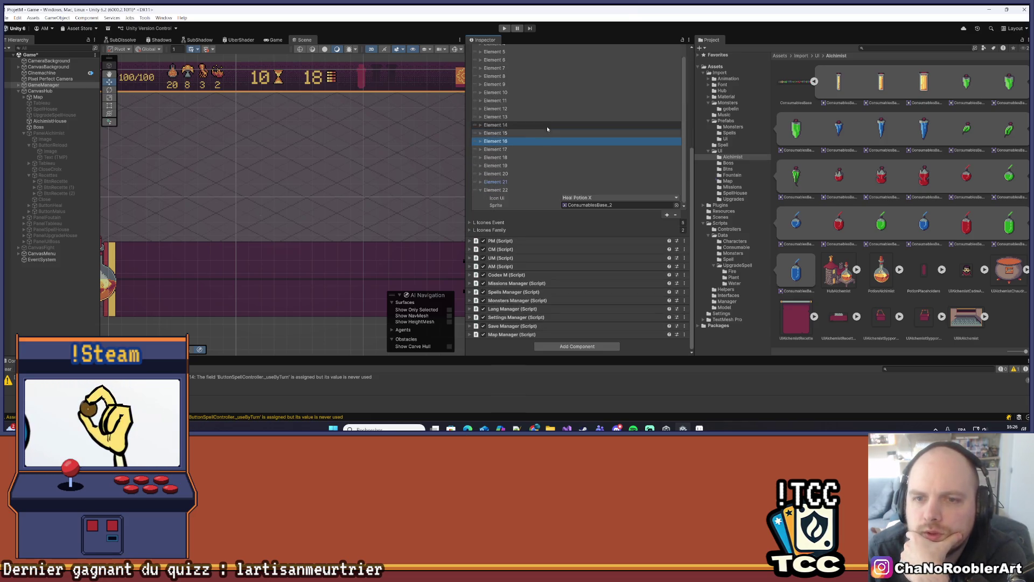
Step: Save the scene from the File menu and expand entry 23
left_click(7, 18)
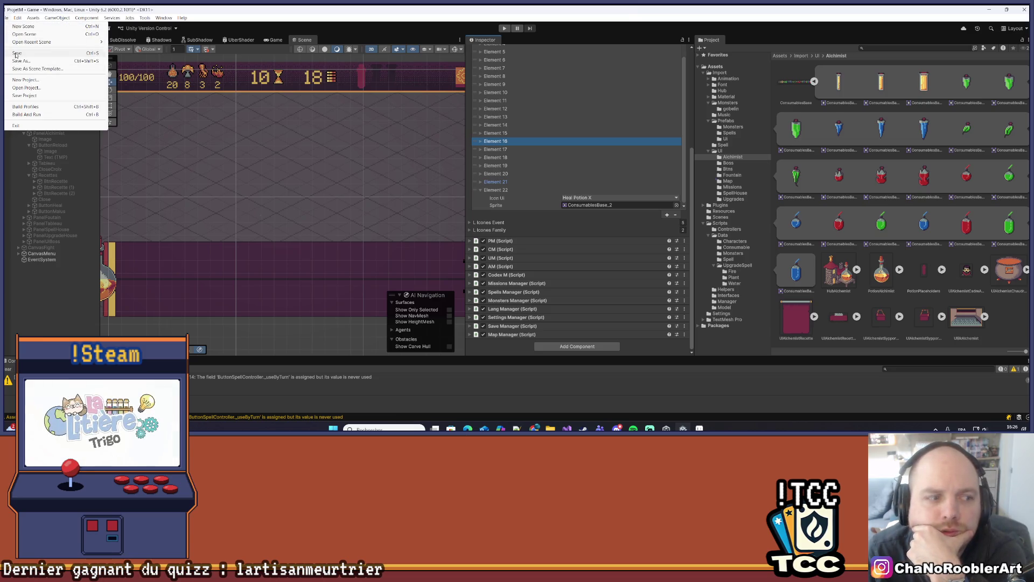
left_click(17, 53)
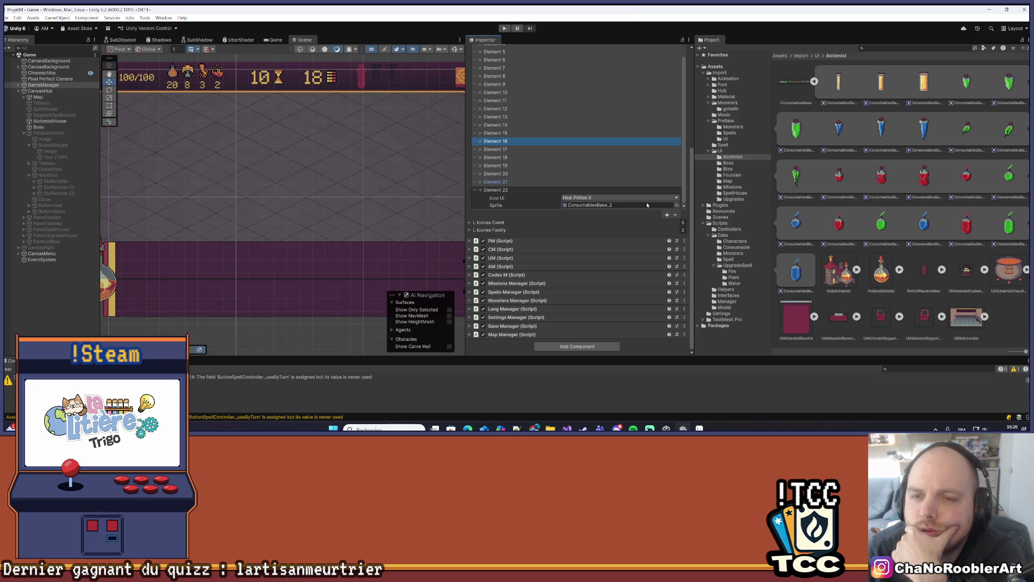
left_click(667, 215)
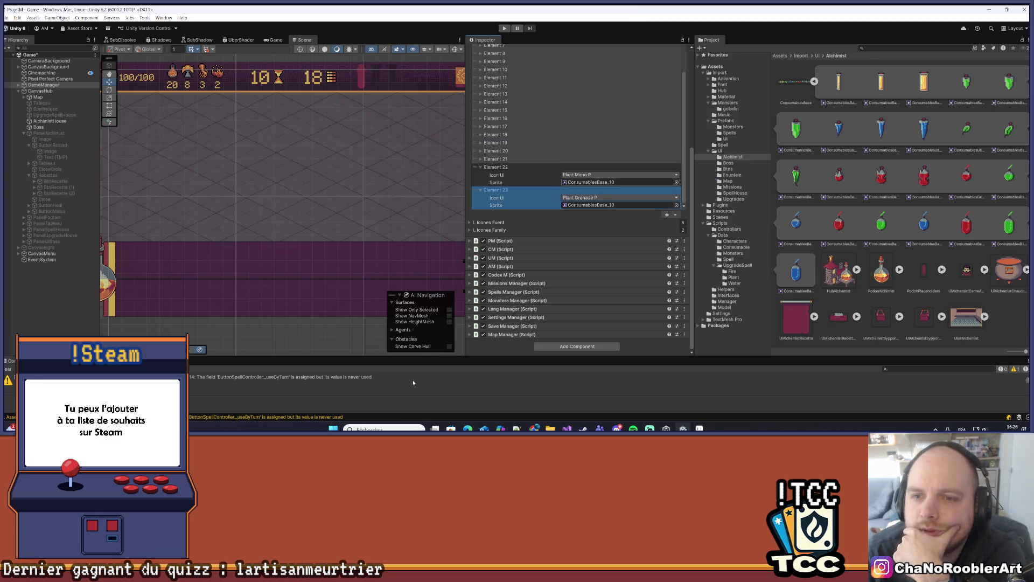
key("alt+Tab")
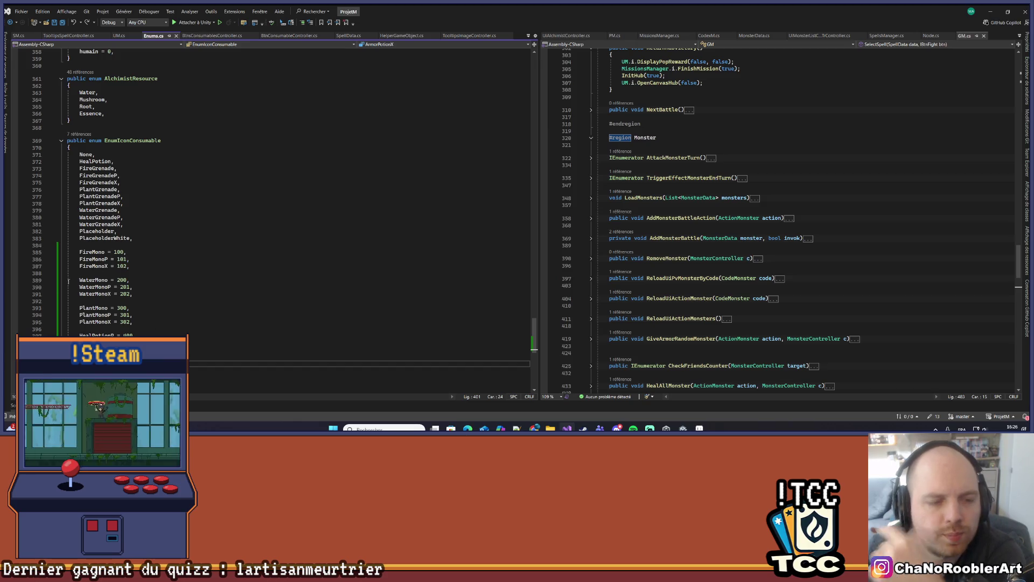
key("alt+Tab")
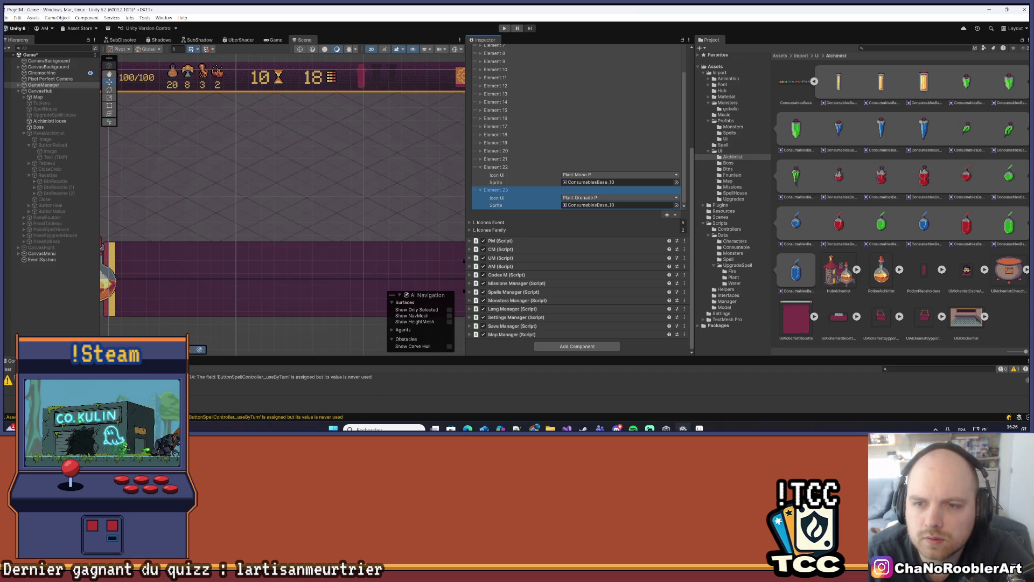
key("alt+Tab")
left_click(155, 303)
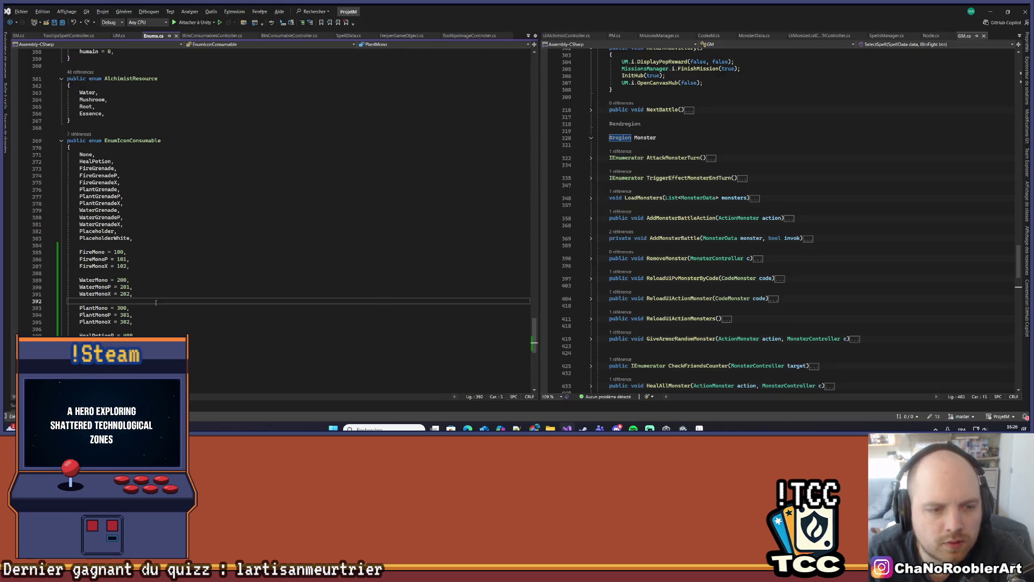
key("alt+Tab")
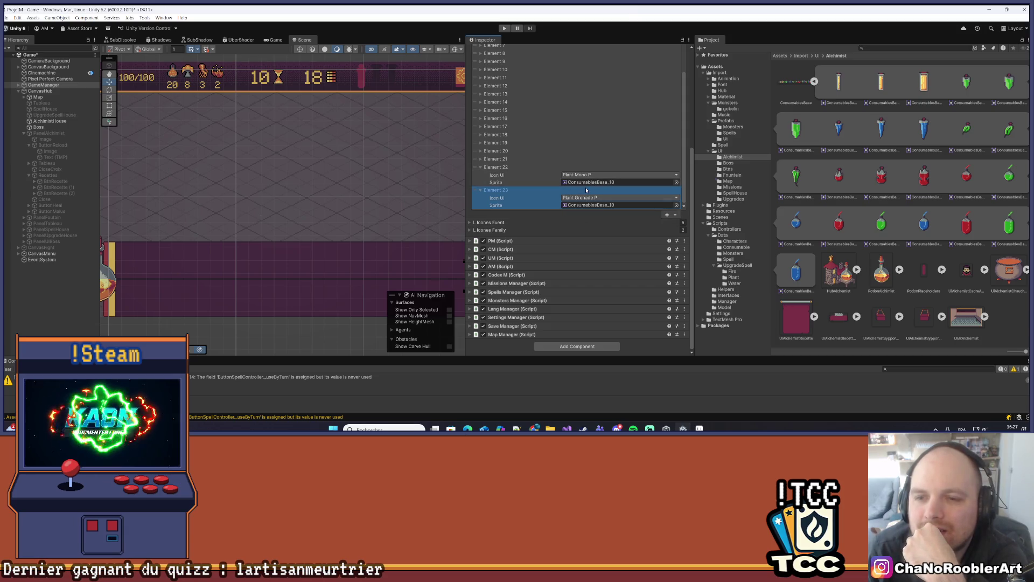
Step: Set Element 22's icon type to Heal Potion X
left_click(555, 159)
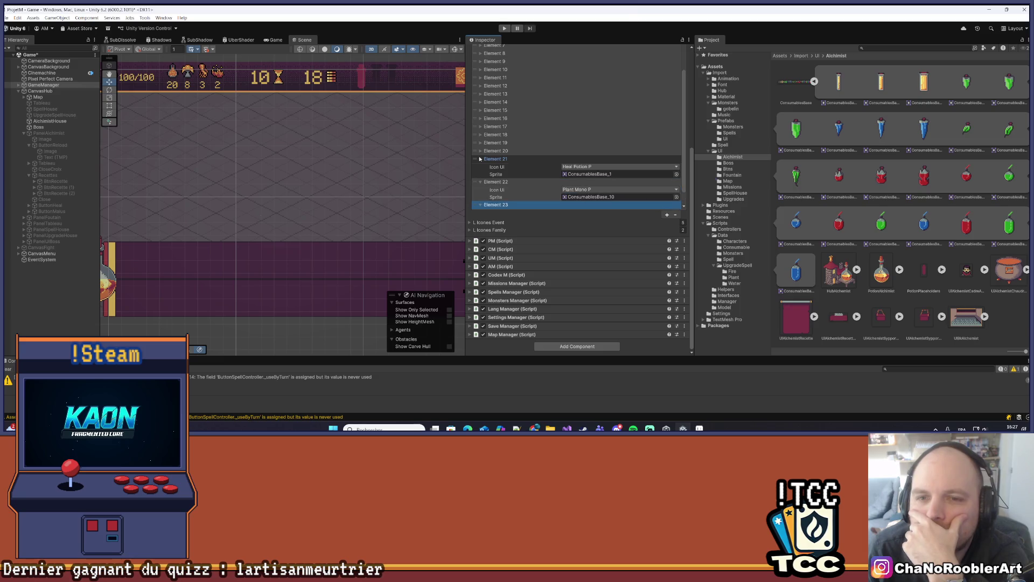
scroll(580, 183, "down", 1)
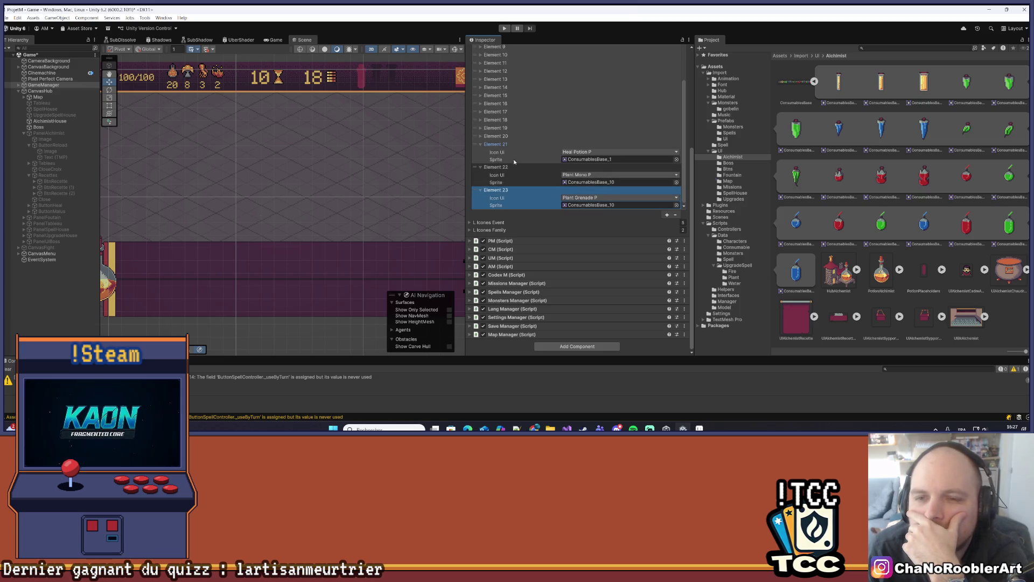
left_click(578, 175)
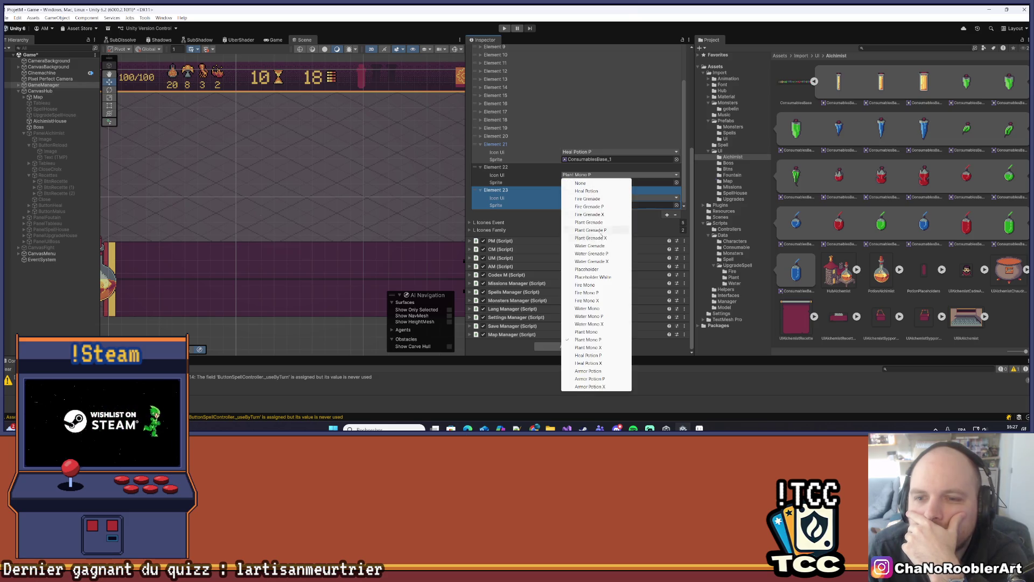
left_click(596, 363)
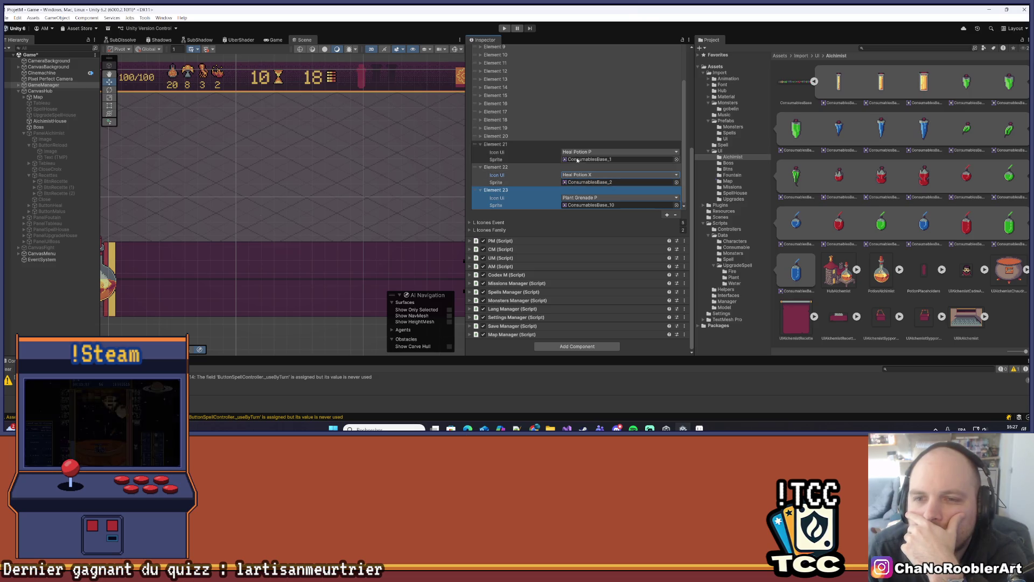
Step: Check the enum in Visual Studio, set Element 23's icon type, and add Element 24
left_click(566, 428)
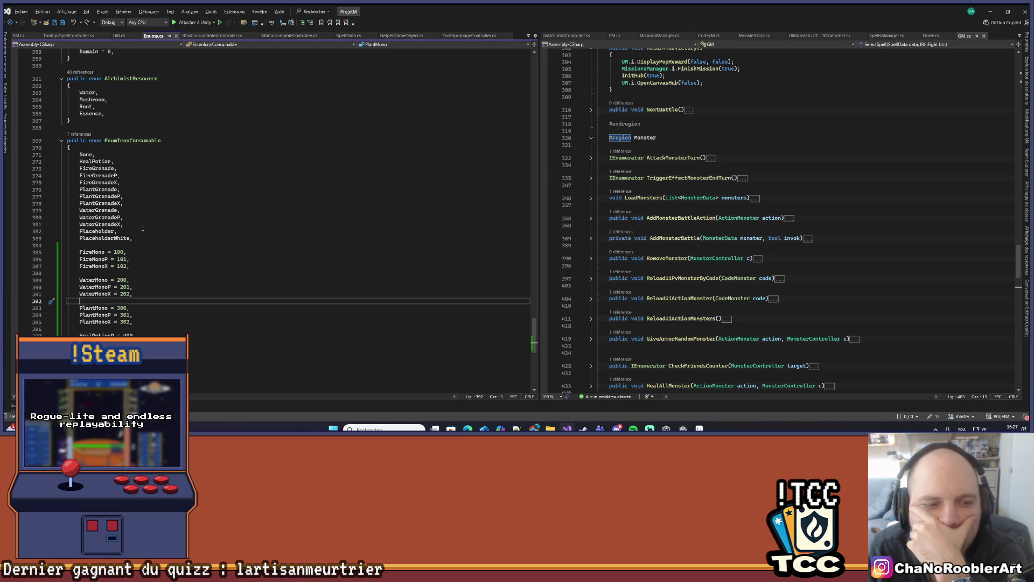
key("alt+Tab")
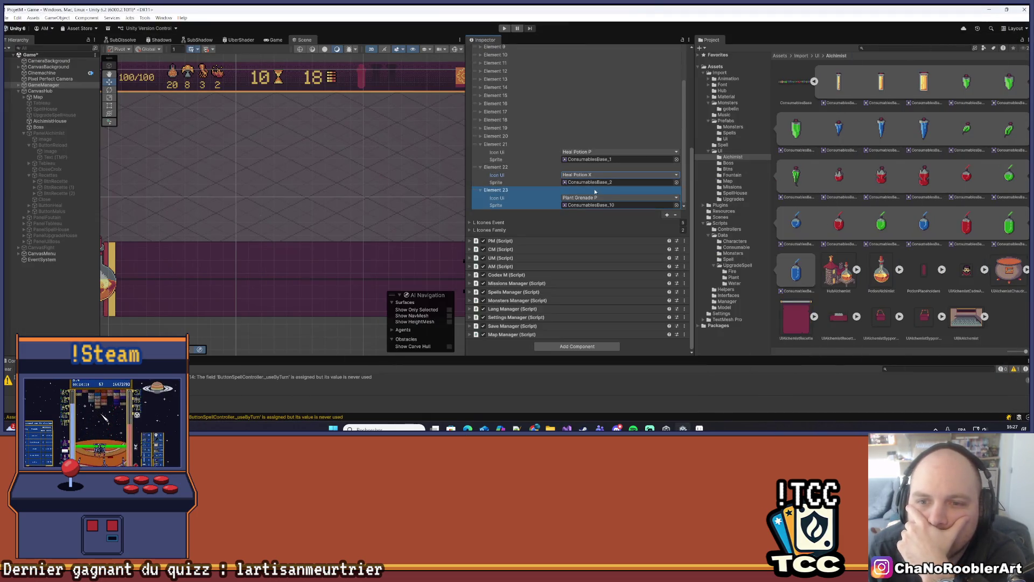
left_click(598, 200)
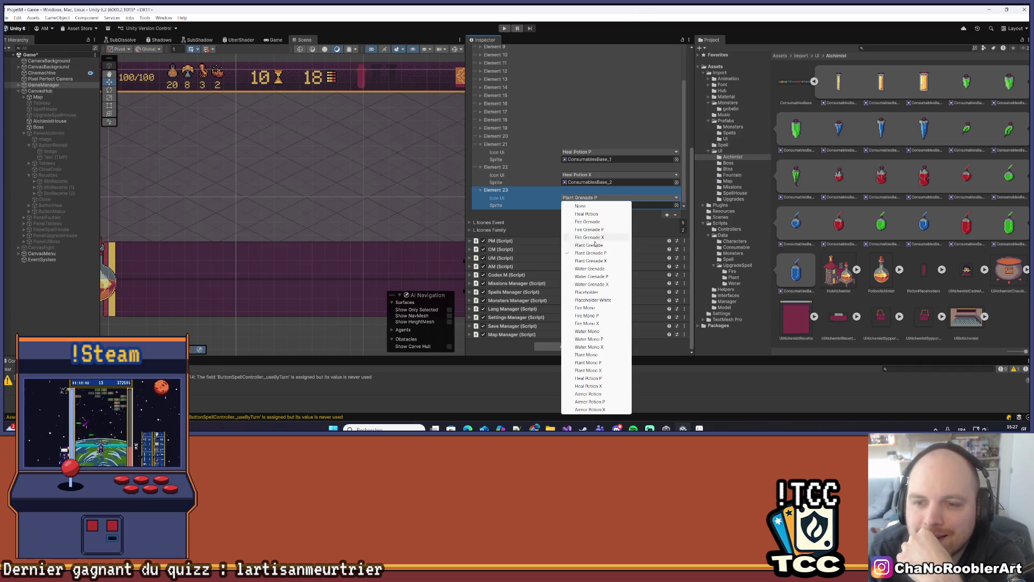
left_click(582, 394)
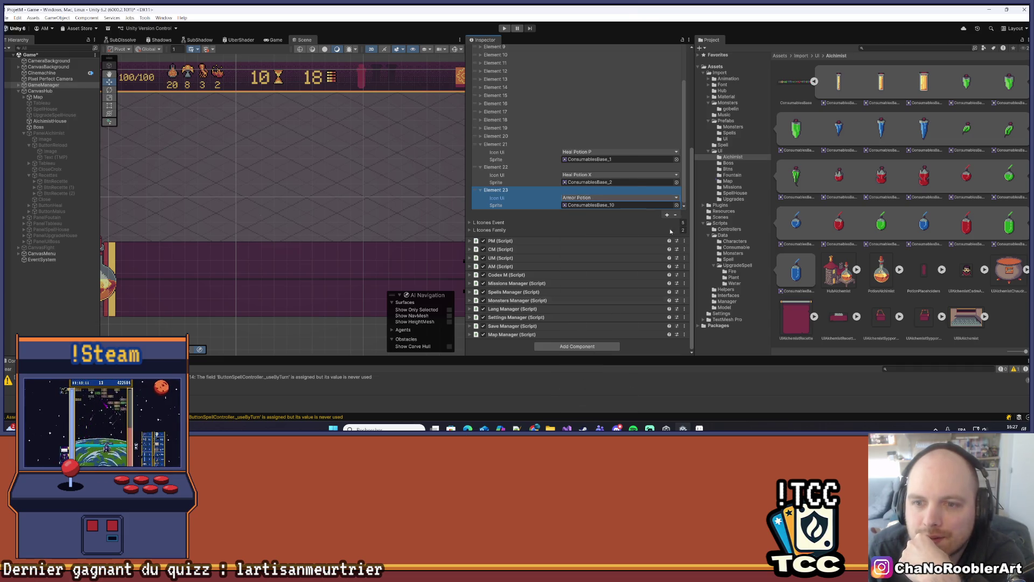
left_click(666, 214)
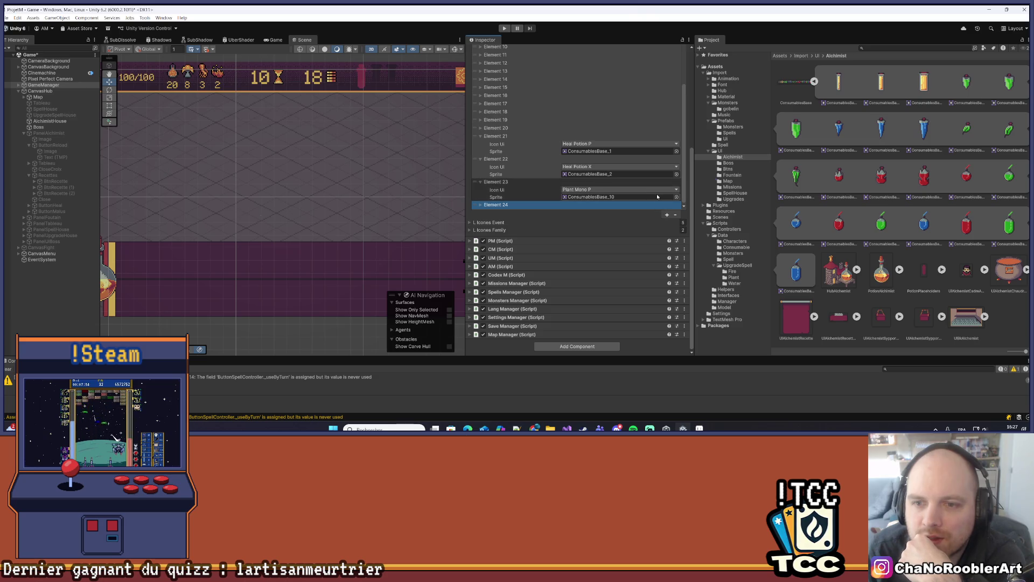
Step: Add Element 25 to the icons list and set Element 23's Icon UI to Armor Potion
left_click(666, 215)
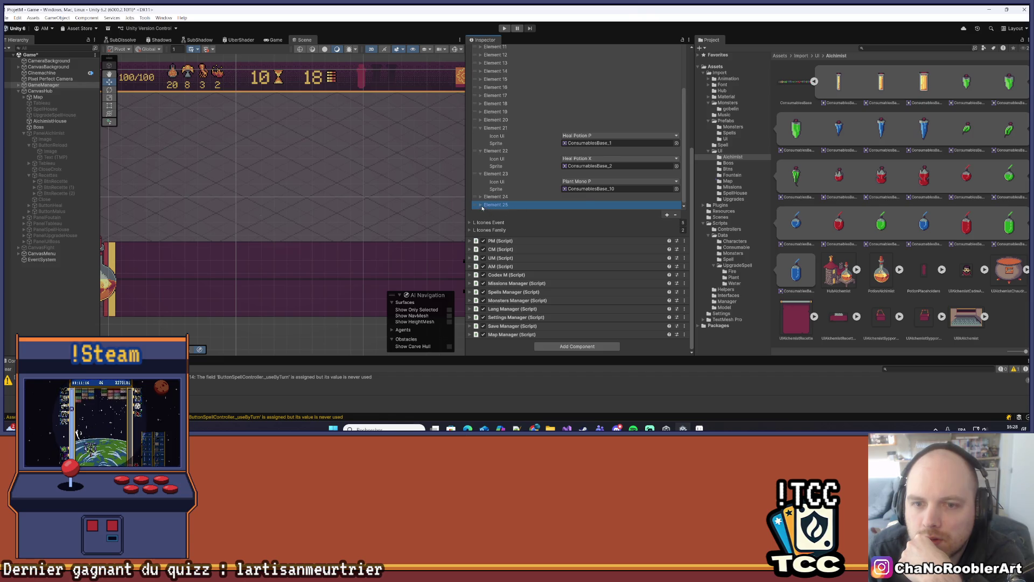
left_click(480, 205)
left_click(480, 182)
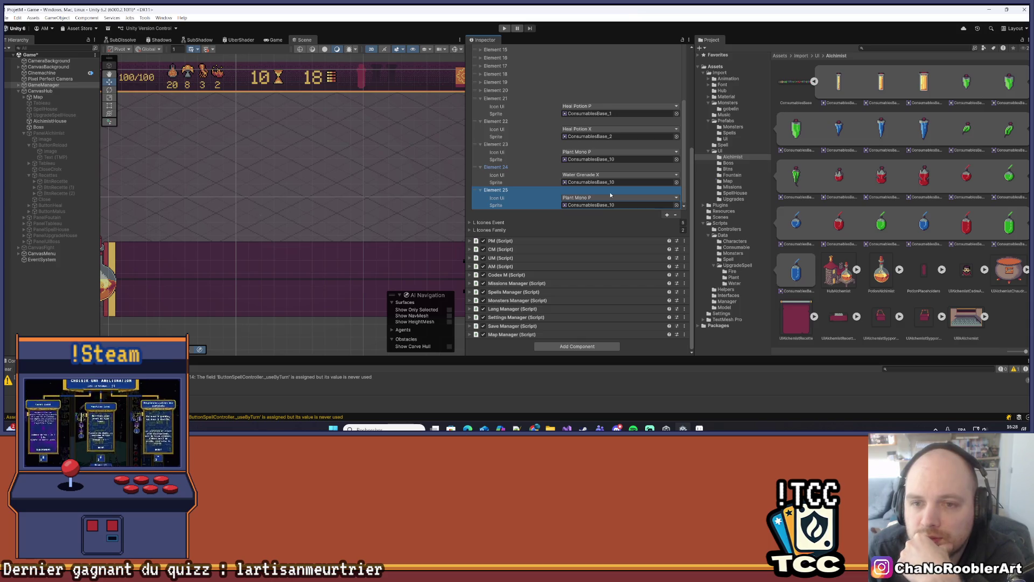
left_click(592, 152)
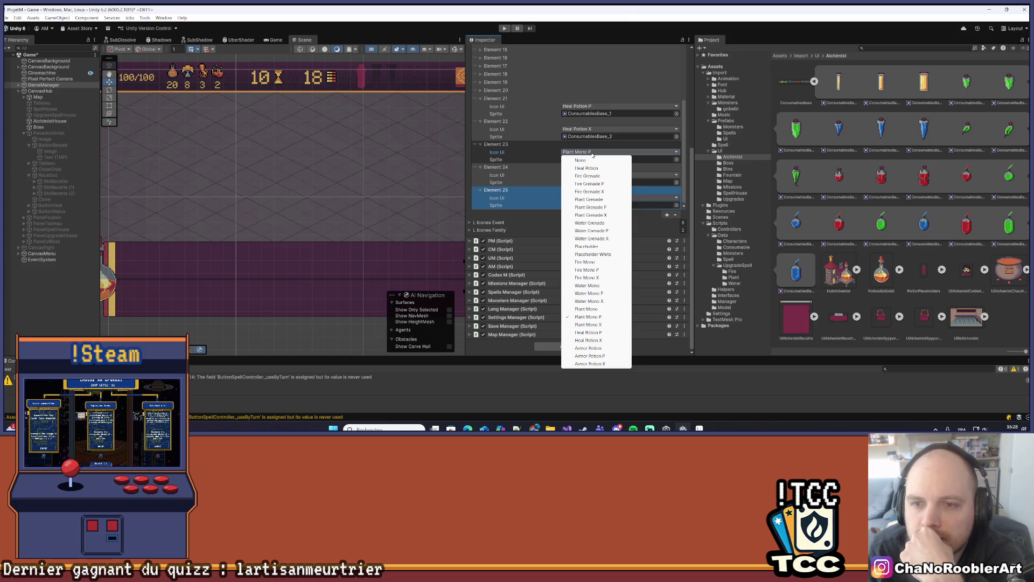
left_click(588, 348)
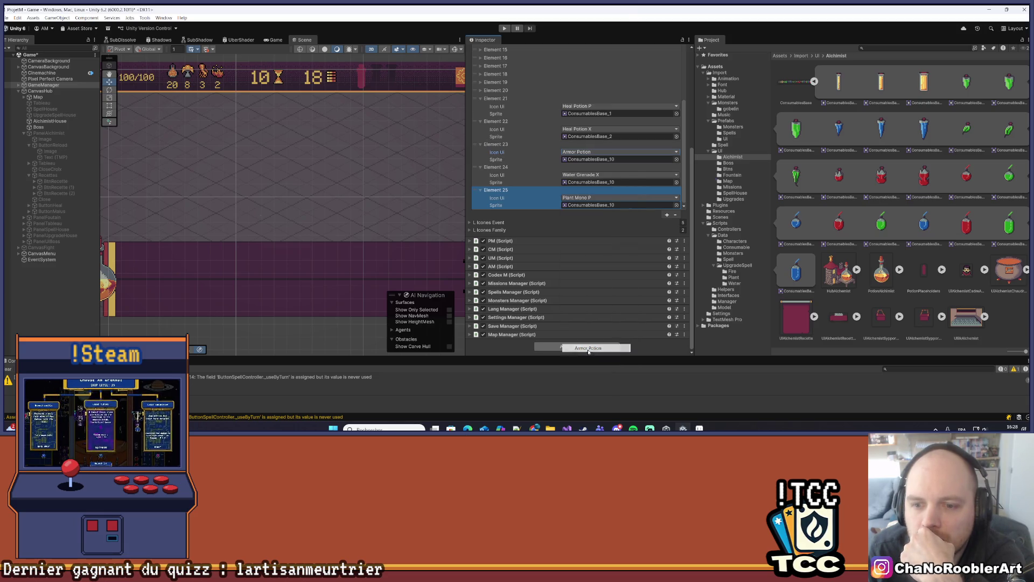
Step: Set Element 24 to Armor Potion P and Element 25 to Armor Potion X with sprite ConsumablesBase_5
left_click(581, 159)
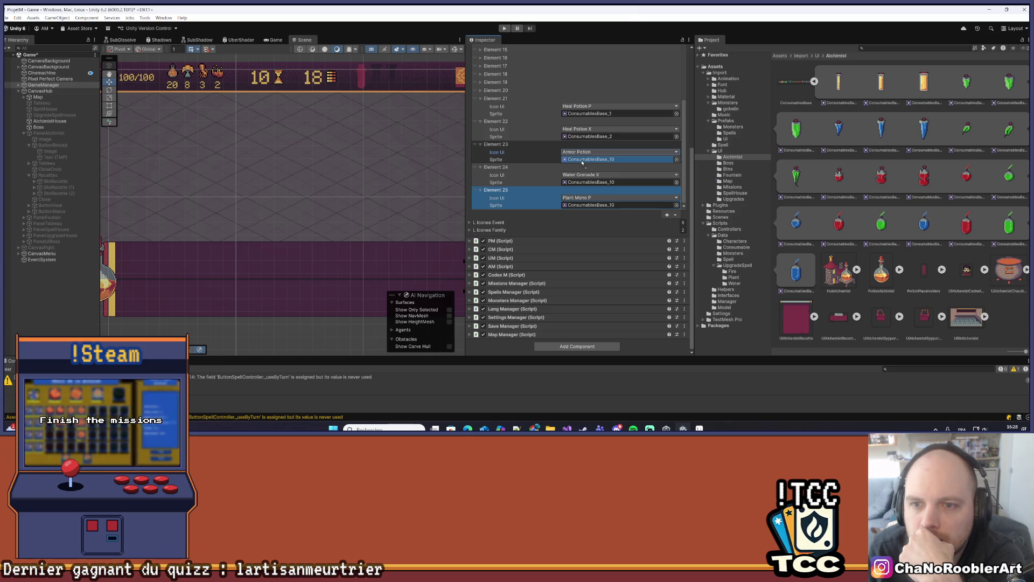
left_click(586, 175)
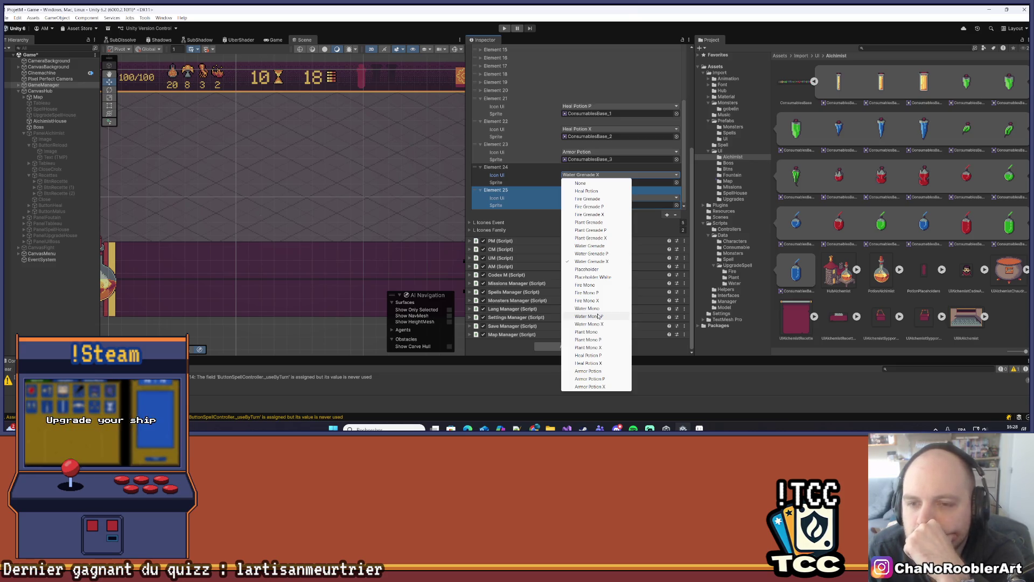
left_click(590, 379)
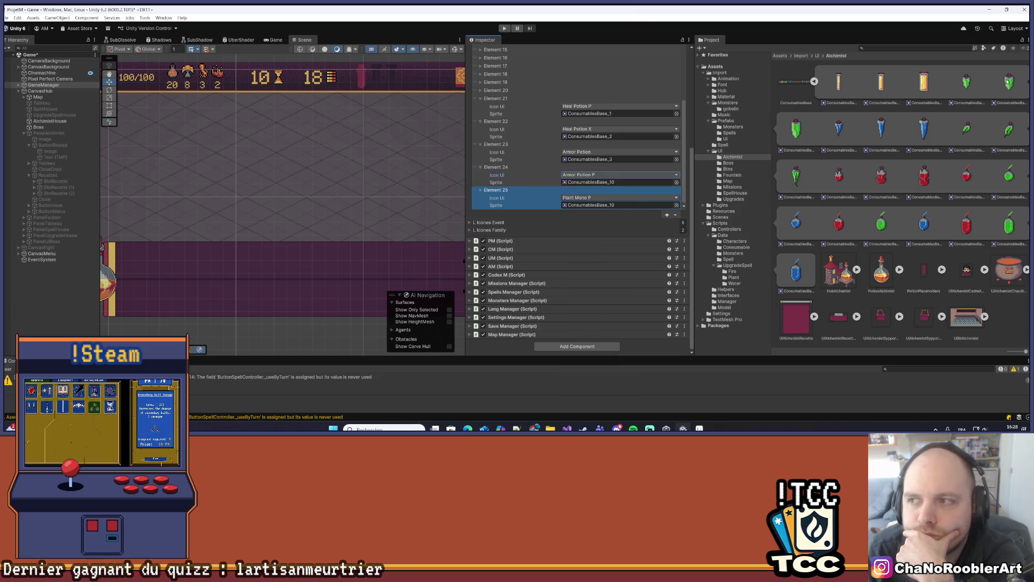
left_click(580, 198)
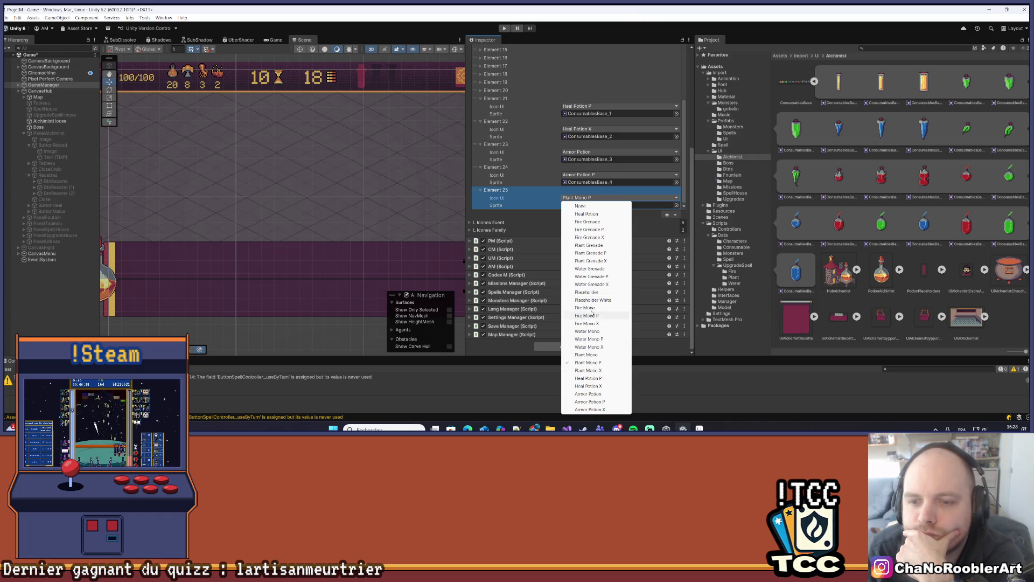
left_click(592, 409)
left_click_drag(605, 189, 596, 204)
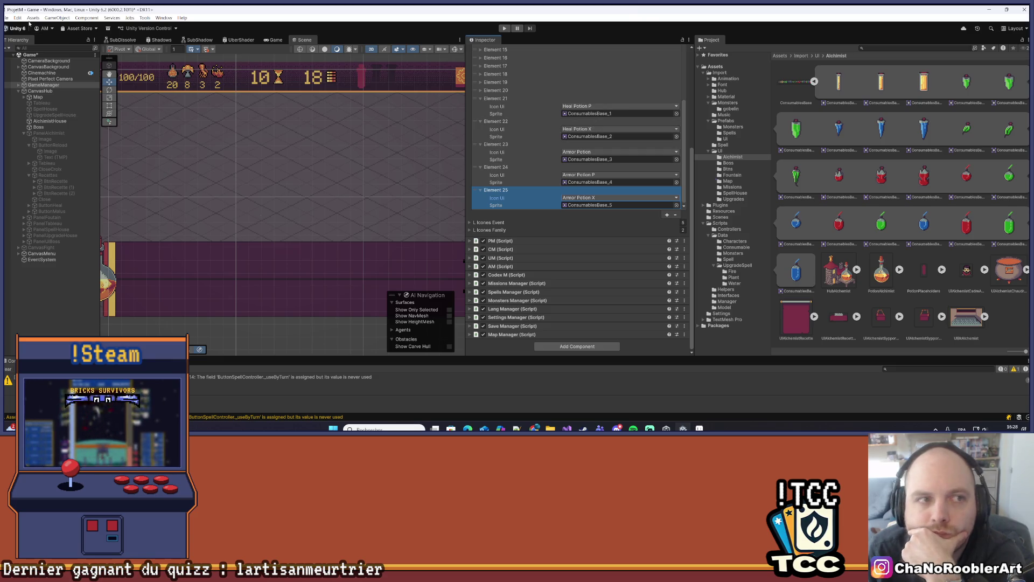
Step: Save the Game scene from the File menu
left_click(5, 17)
left_click(33, 61)
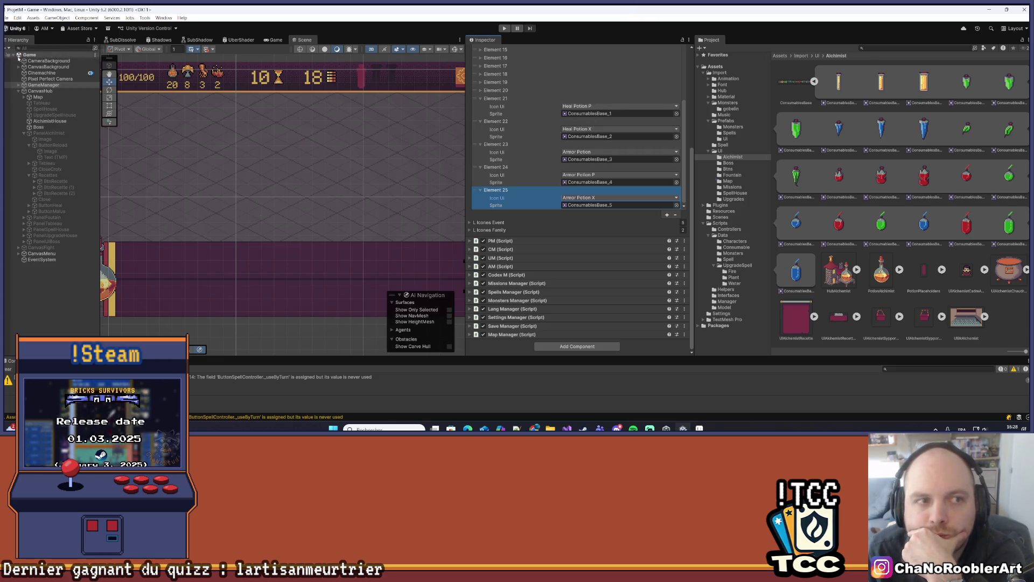
left_click(43, 85)
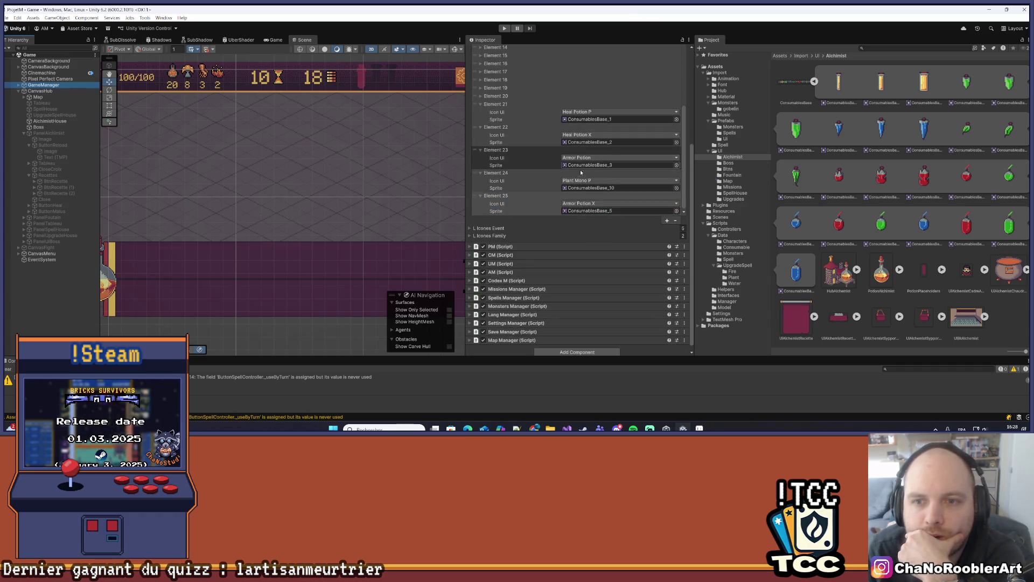
Step: Reapply Armor Potion P to Element 24 and save the scene again with Ctrl+S
left_click(585, 181)
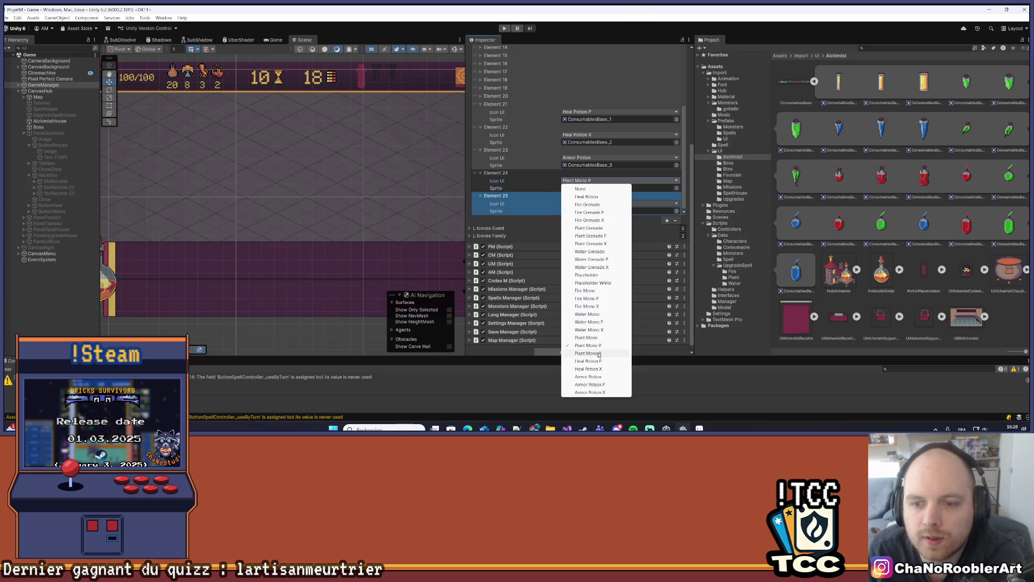
left_click(588, 384)
left_click(18, 19)
key("ctrl+s")
left_click(44, 92)
left_click(43, 85)
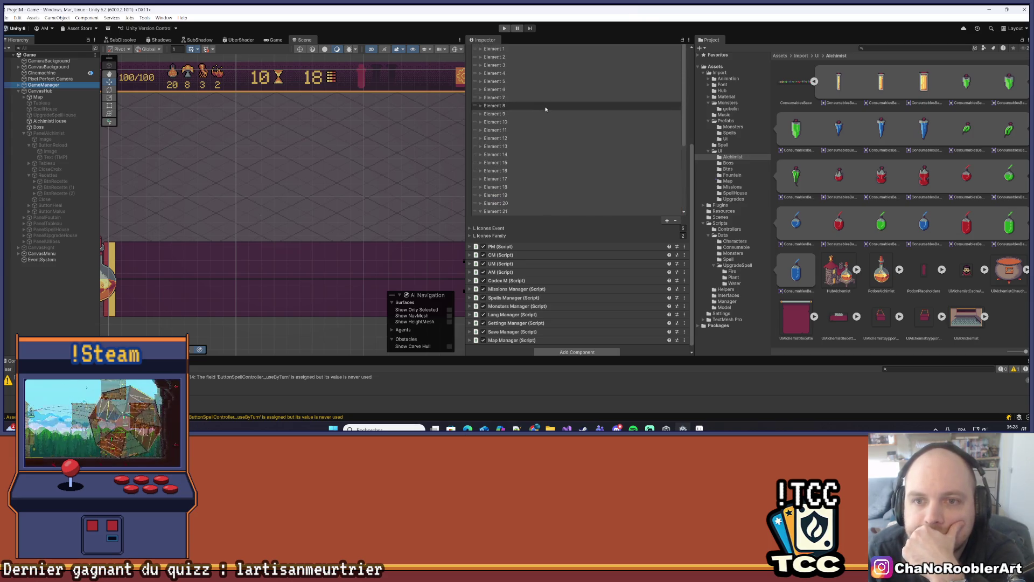
Step: Collapse L Icones Consumables and the SM (Script) component, then expand Spells Manager (Script)
scroll(539, 162, "up", 5)
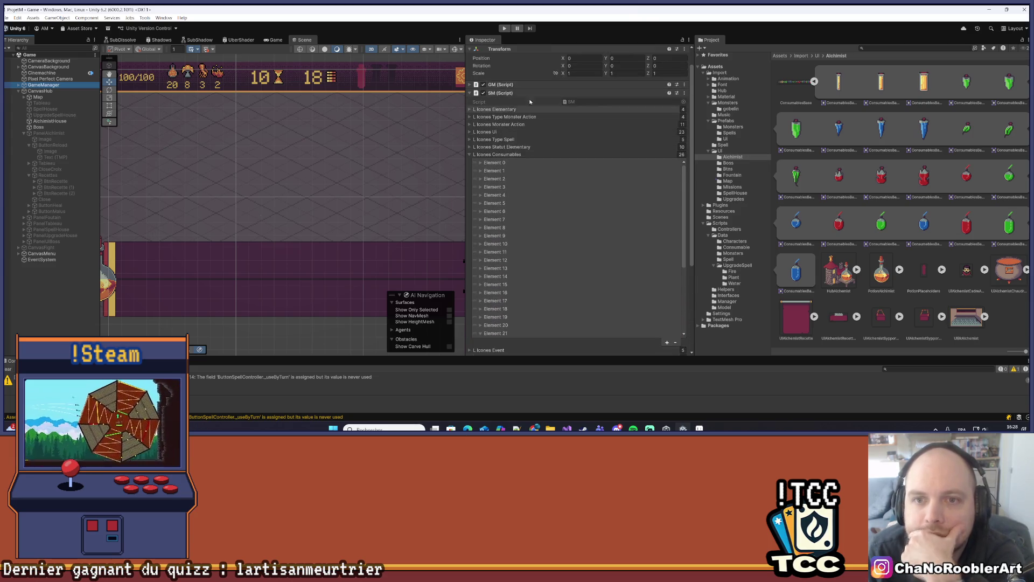
left_click(468, 155)
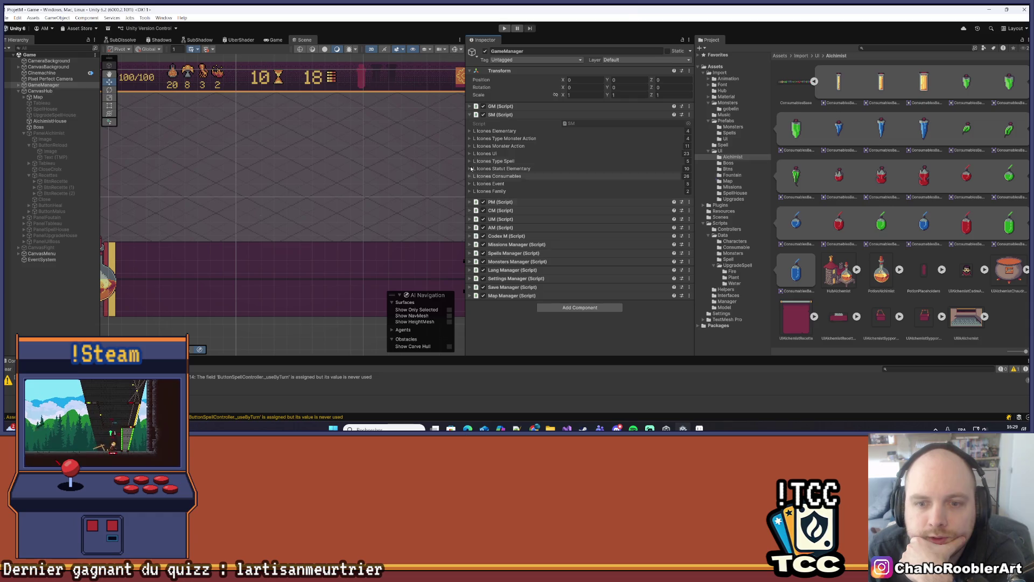
left_click(469, 115)
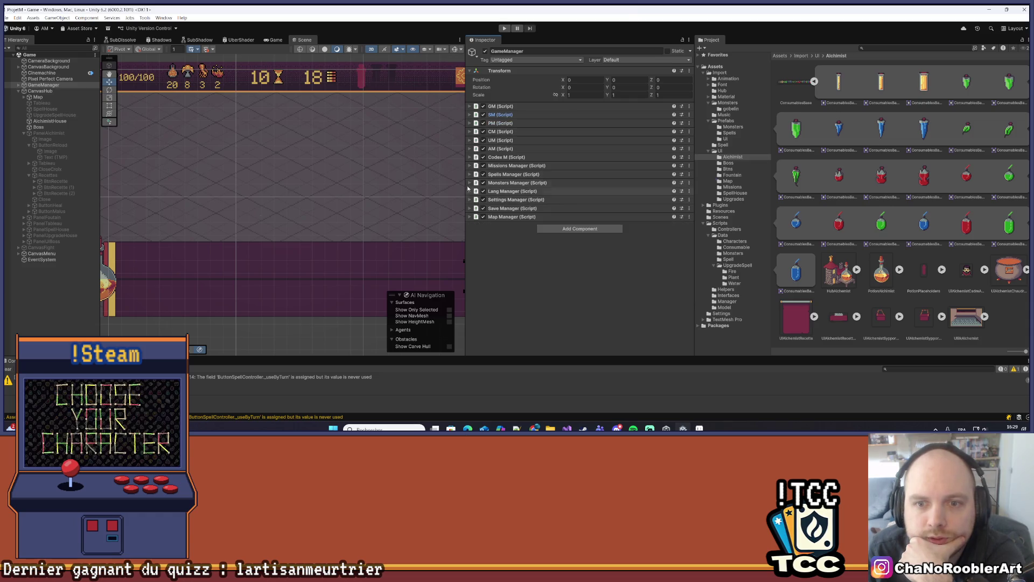
left_click(474, 174)
scroll(548, 173, "down", 2)
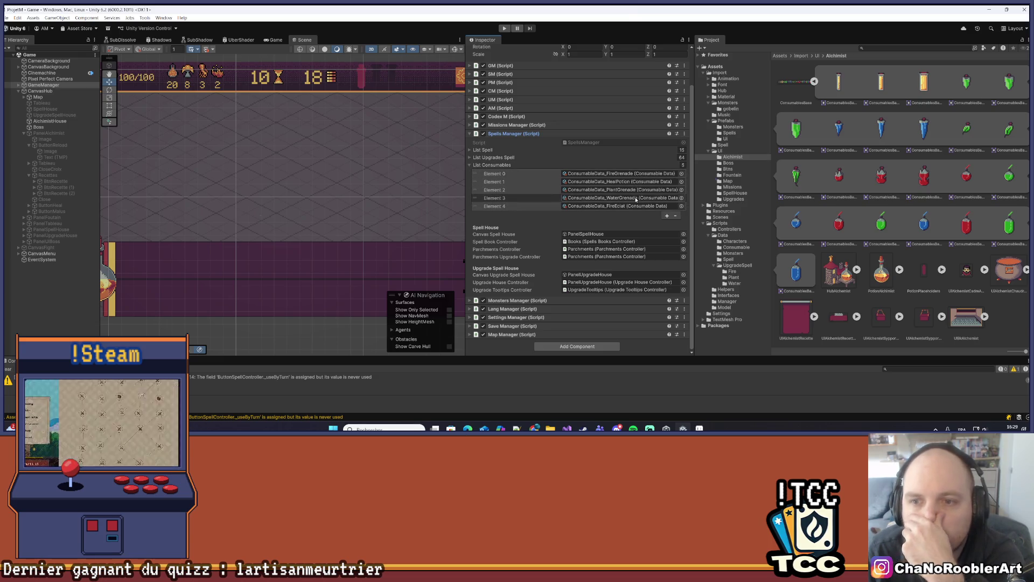
left_click(670, 178)
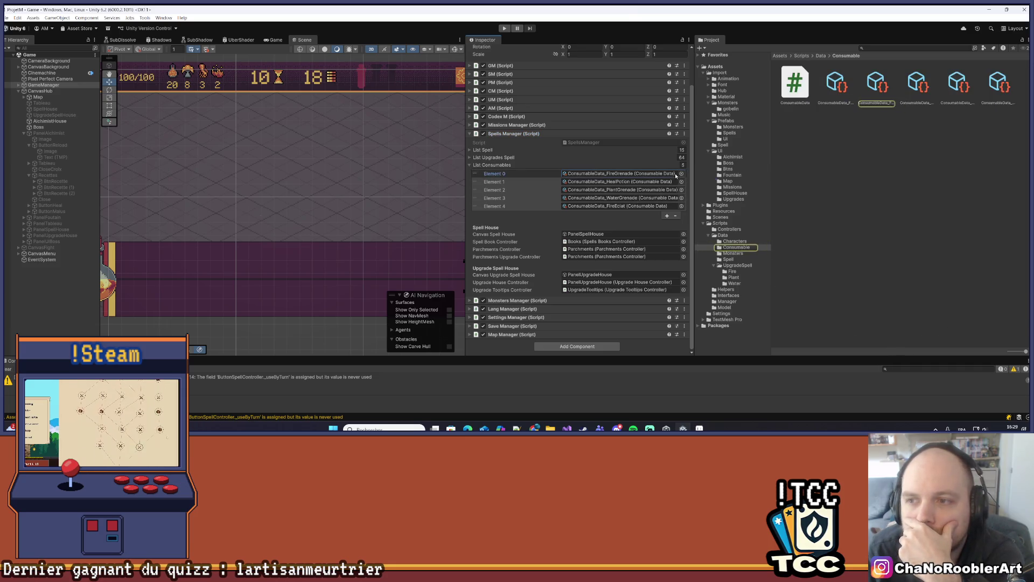
Step: Browse the Consumable data assets, shrinking the Project view to list mode
left_click(949, 177)
left_click(877, 86)
left_click(917, 85)
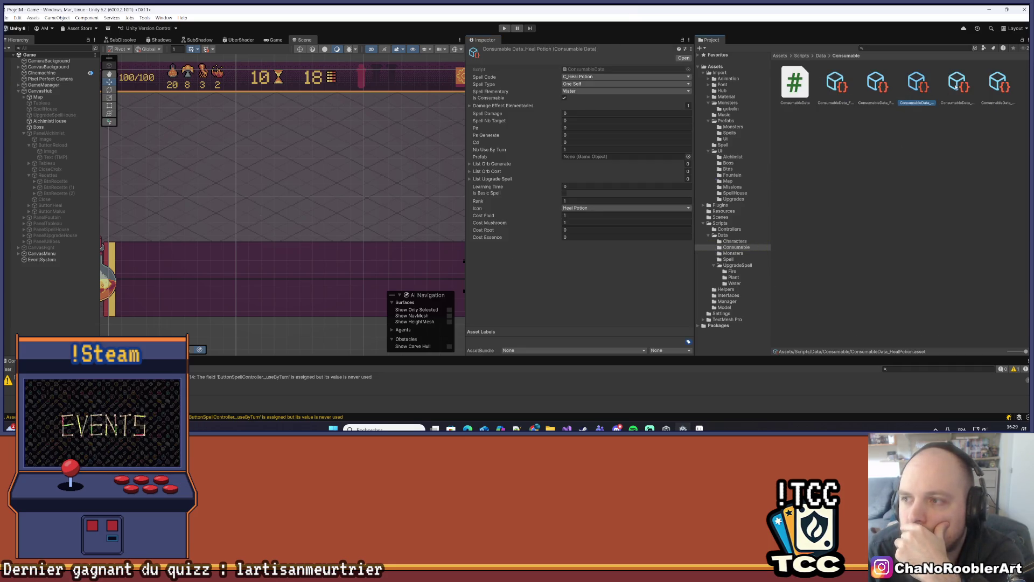
left_click_drag(1020, 353, 963, 348)
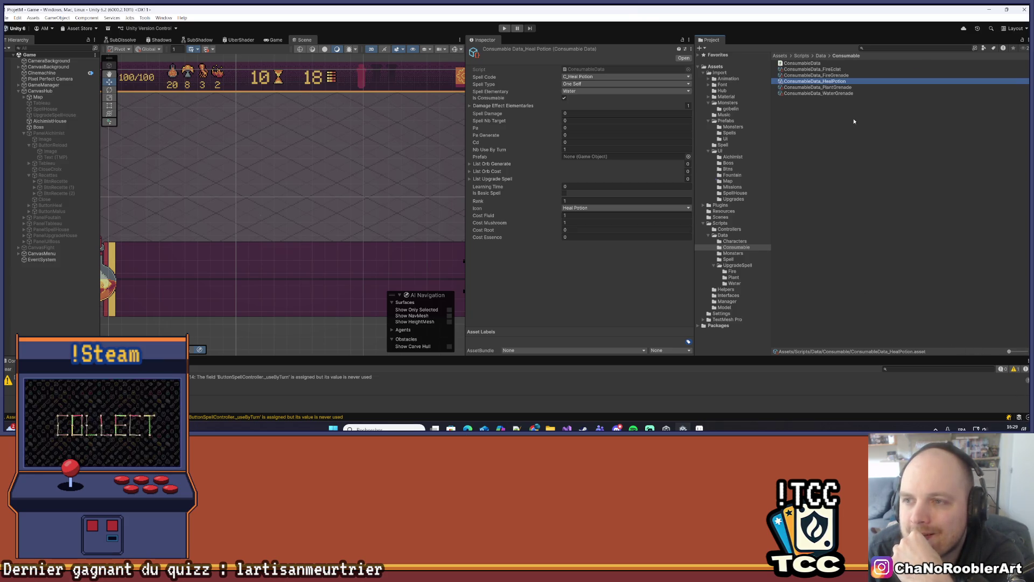
Step: Change ConsumableData_FireEclat's Icon from Fire Grenade to Fire Mono
left_click(841, 71)
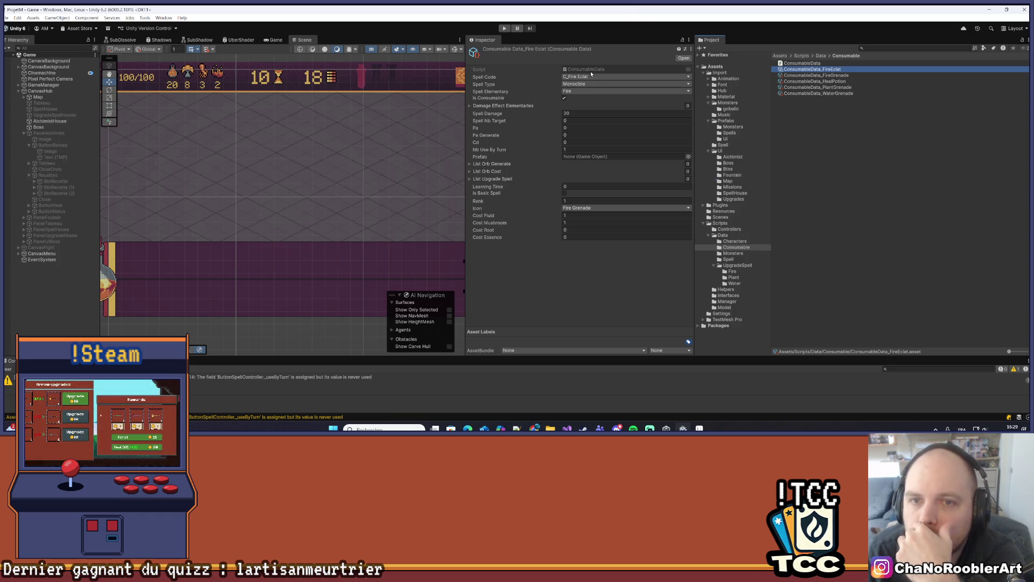
left_click(582, 208)
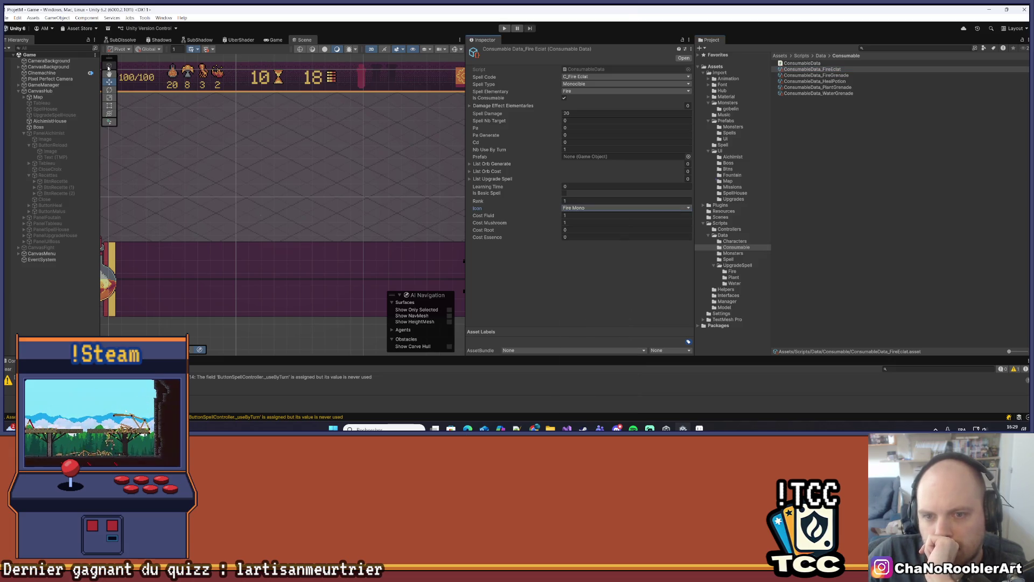
left_click(4, 22)
left_click(16, 54)
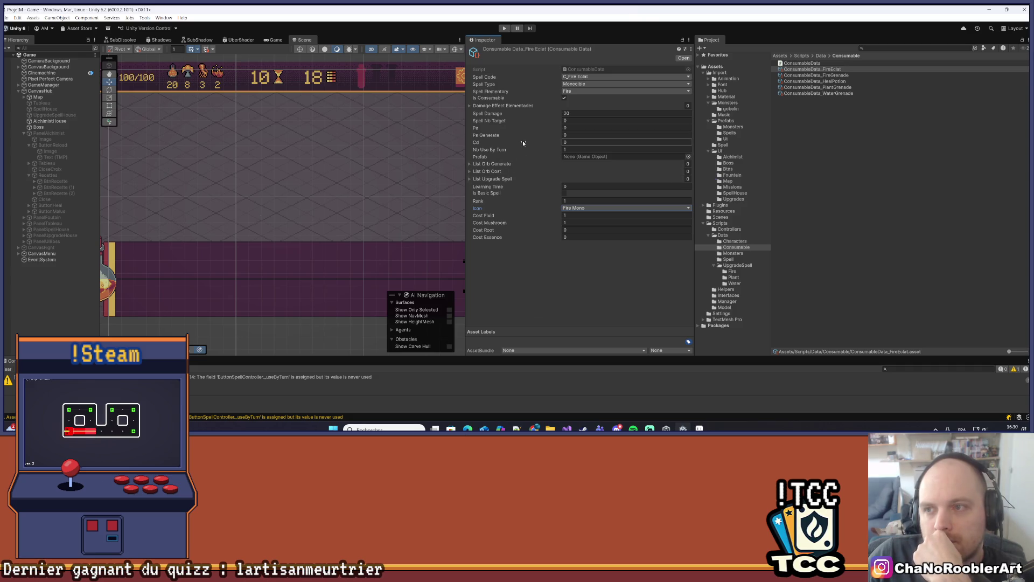
double_click(594, 70)
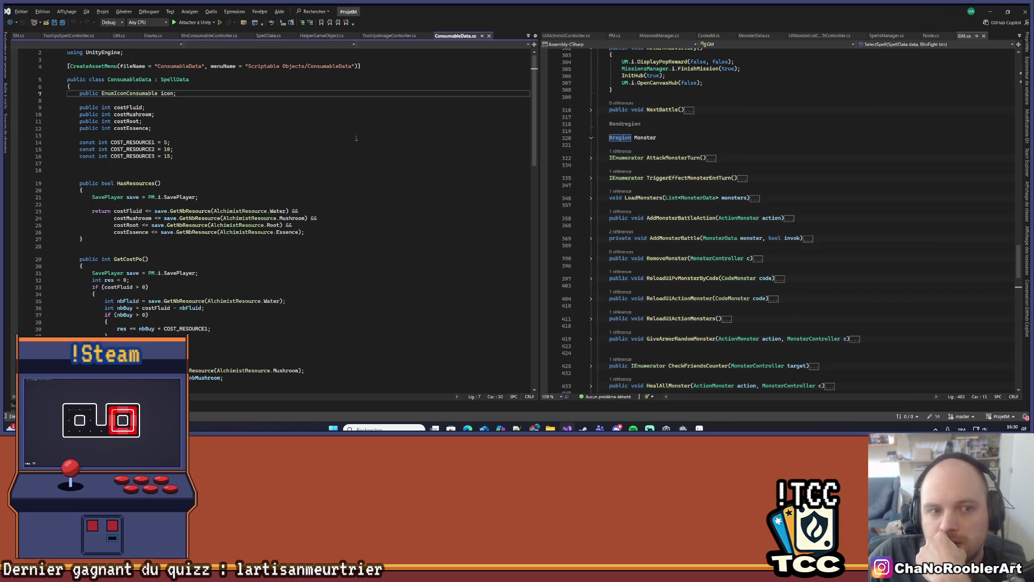
Step: Follow definitions from ConsumableData.cs through SpellData to the CodeSpell enum in Enums.cs
left_click(114, 94)
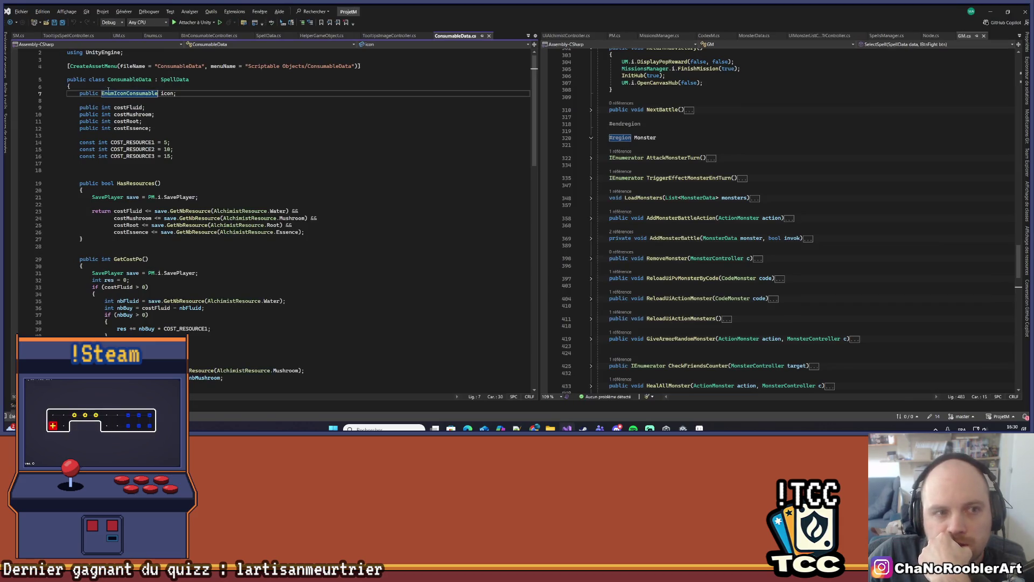
right_click(114, 93)
left_click(162, 152)
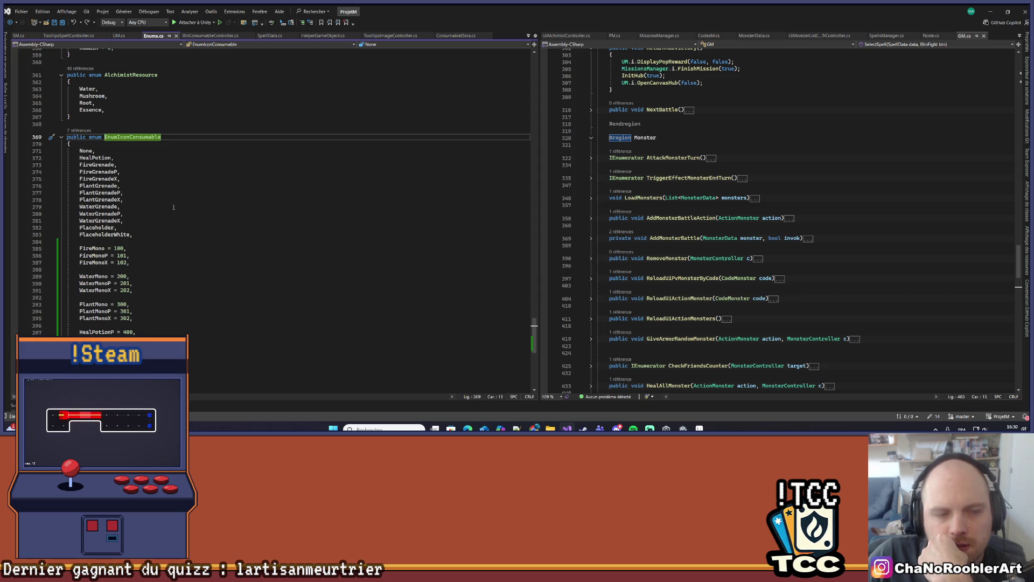
key("ctrl+minus")
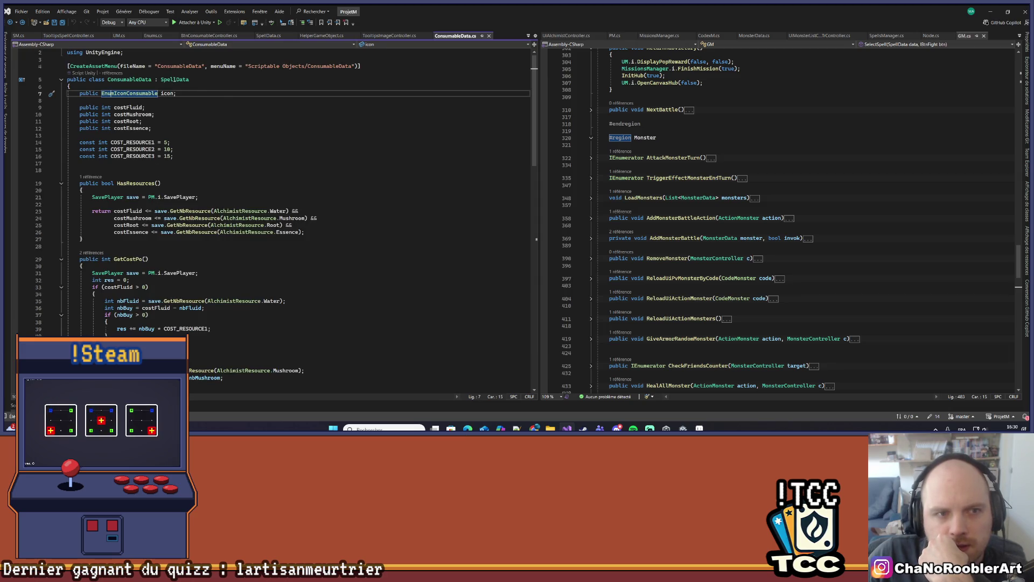
right_click(179, 79)
left_click(201, 138)
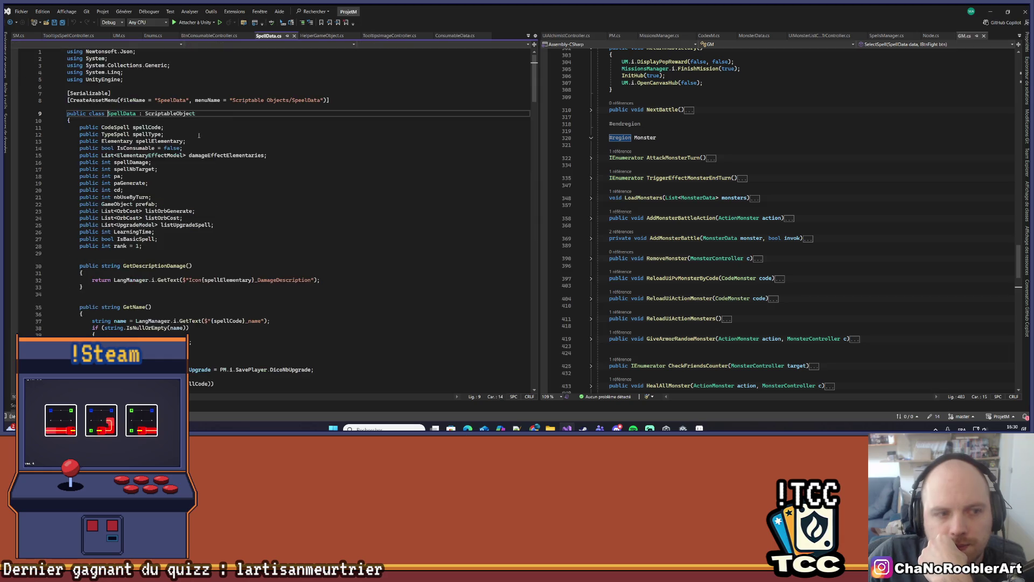
right_click(116, 128)
left_click(142, 188)
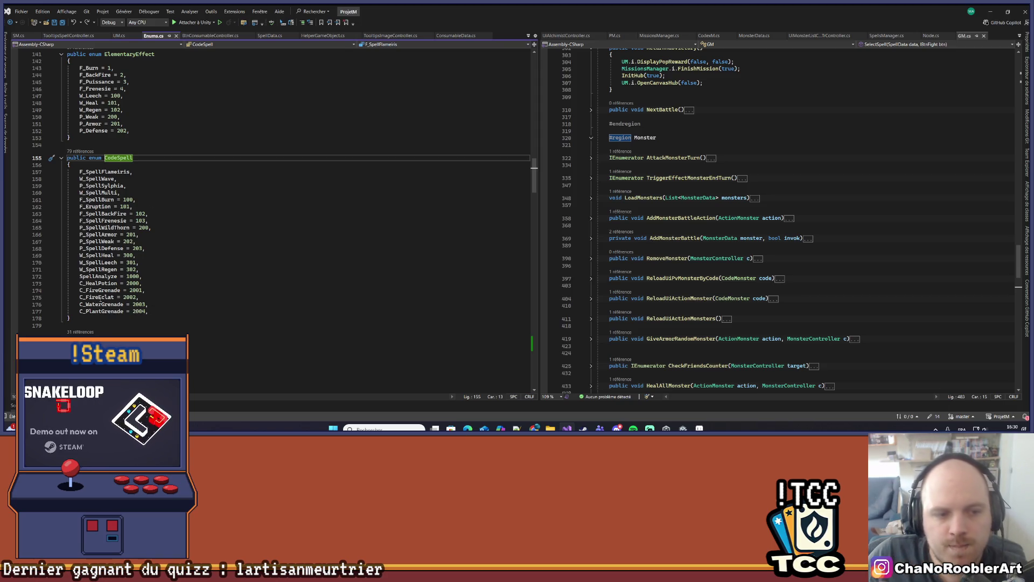
Step: Rename C_FireEclat to C_FireMono everywhere it is used
left_click(100, 297)
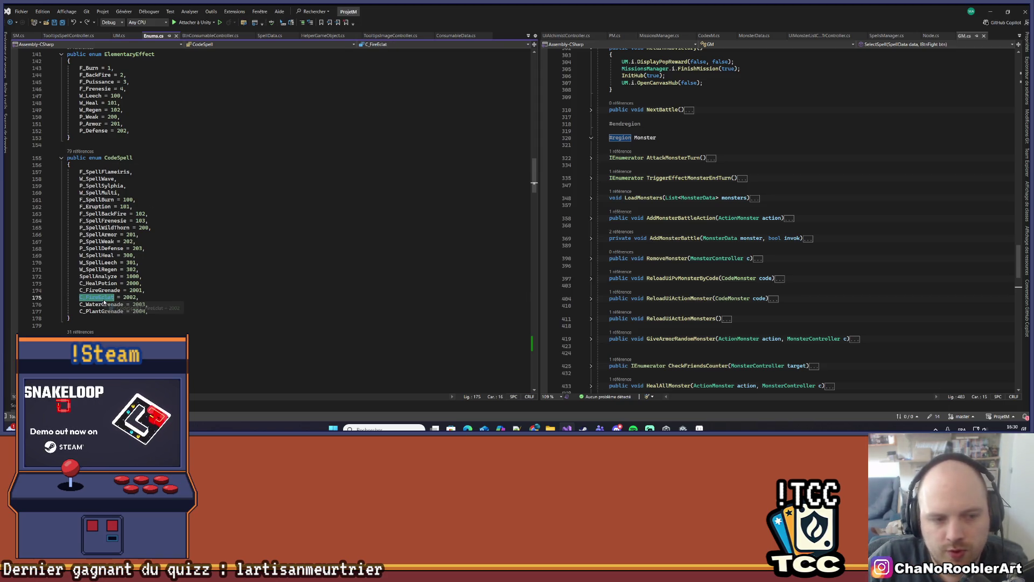
key("ctrl+r")
key("ctrl+r")
key("Delete")
key("Delete")
key("Delete")
key("BackSpace")
type("Mo")
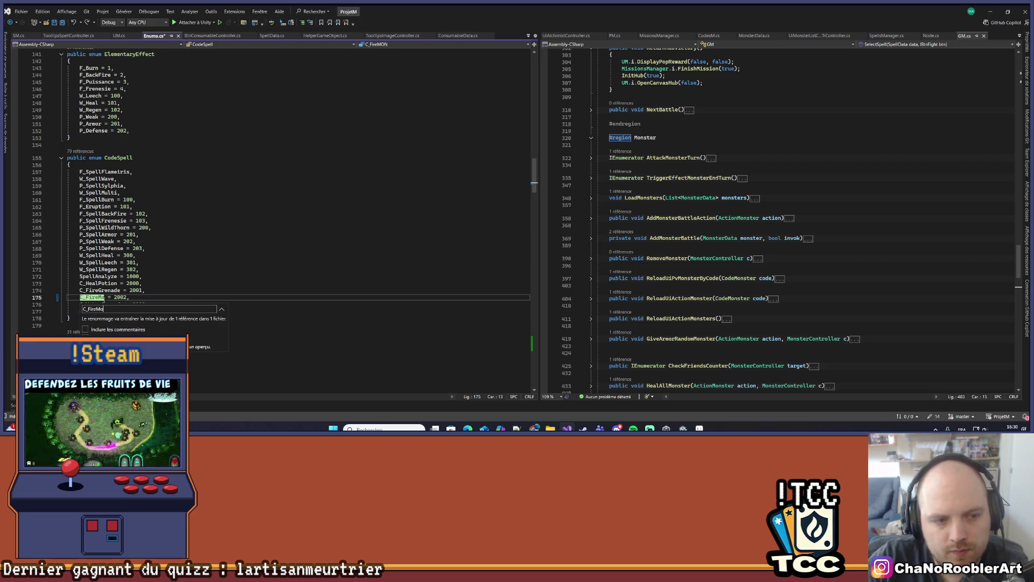
type("no")
key("Return")
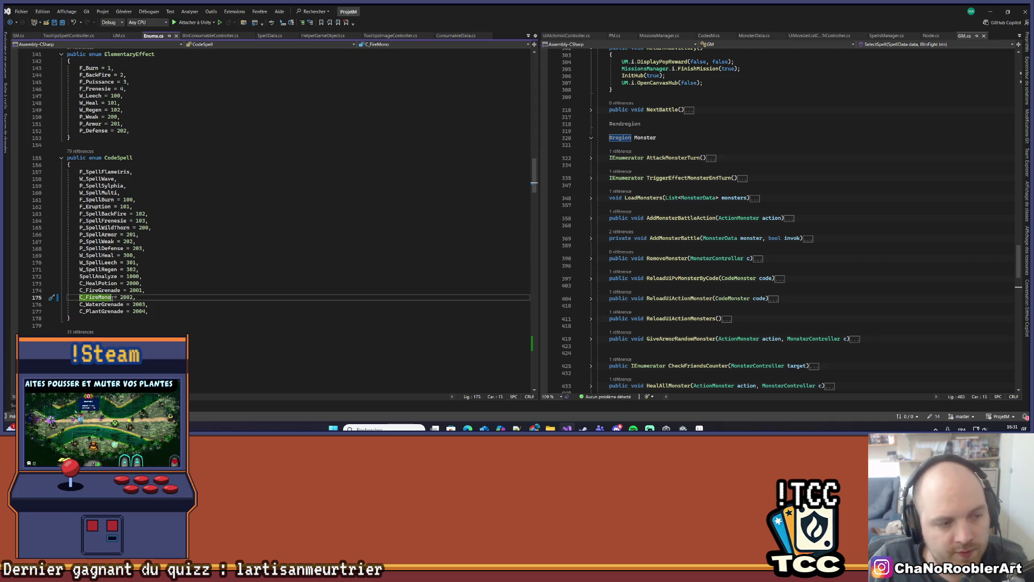
Step: Add C_FireMonoP = 2005 after C_PlantGrenade and save Enums.cs
left_click(169, 311)
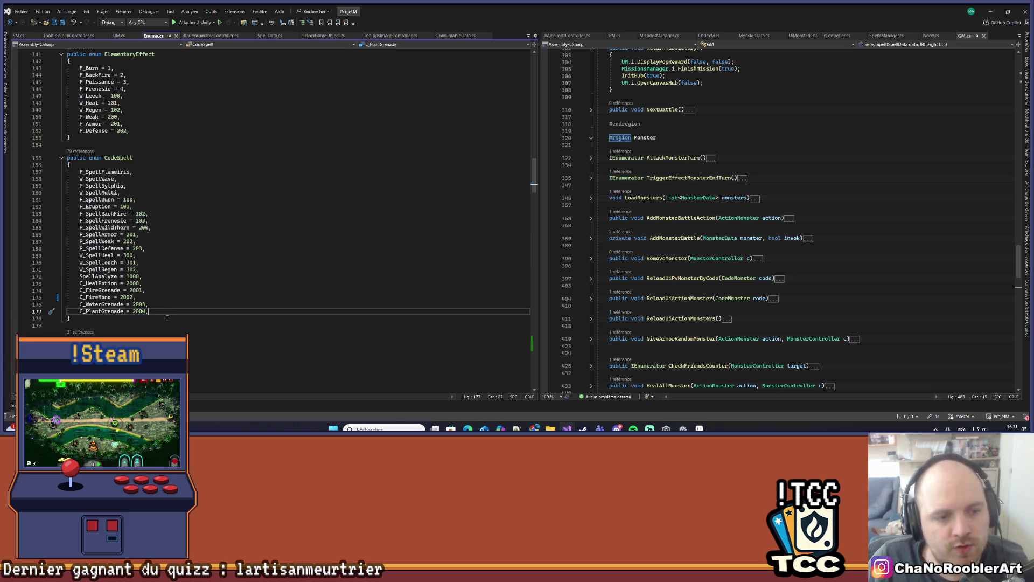
key("Return")
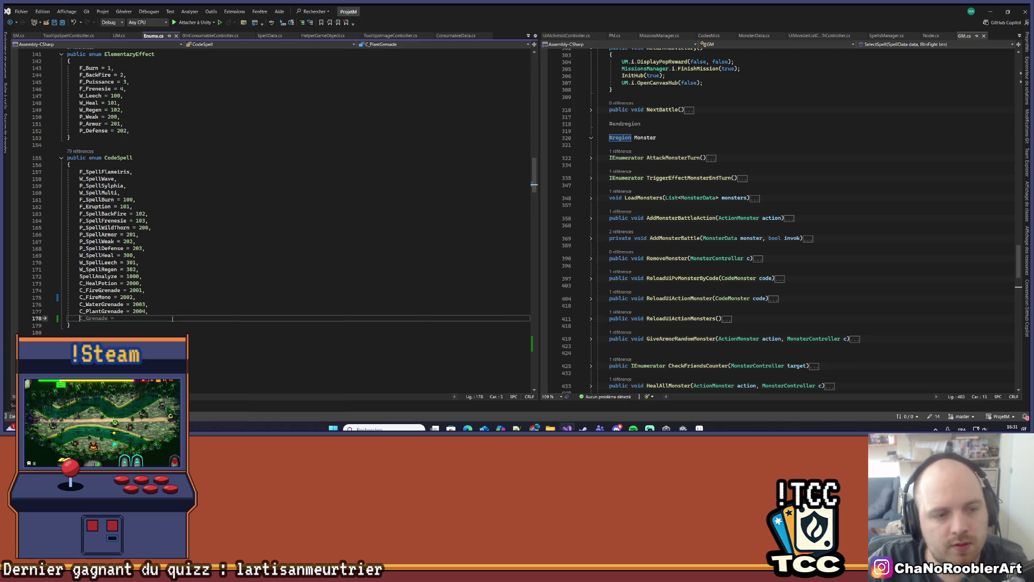
key("Return")
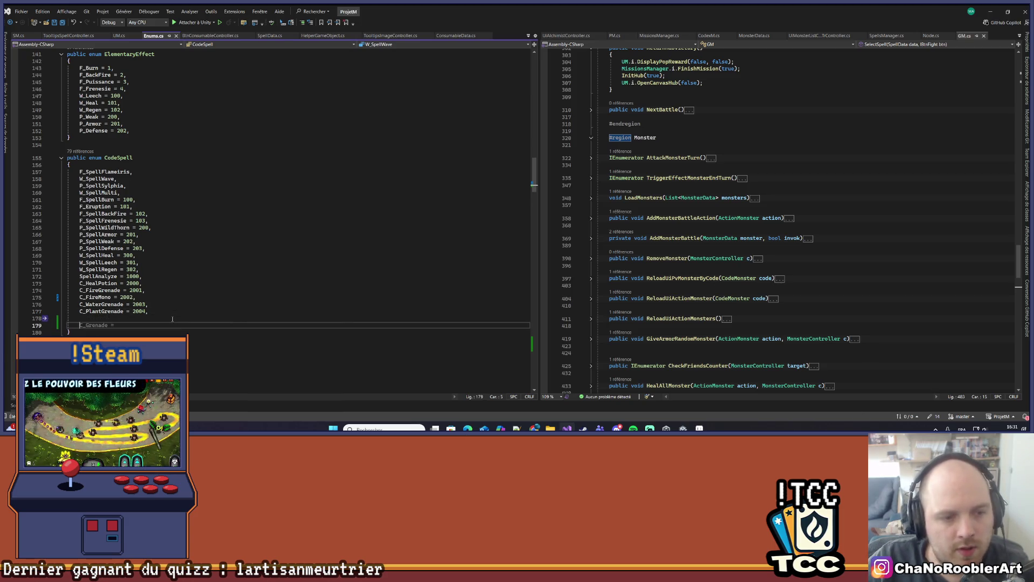
type("C")
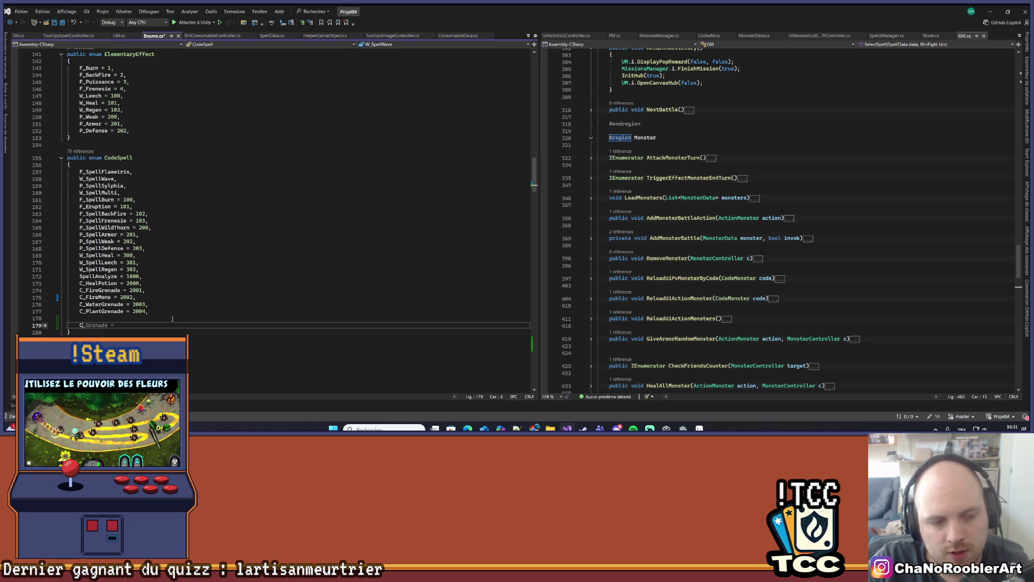
type("_Fir")
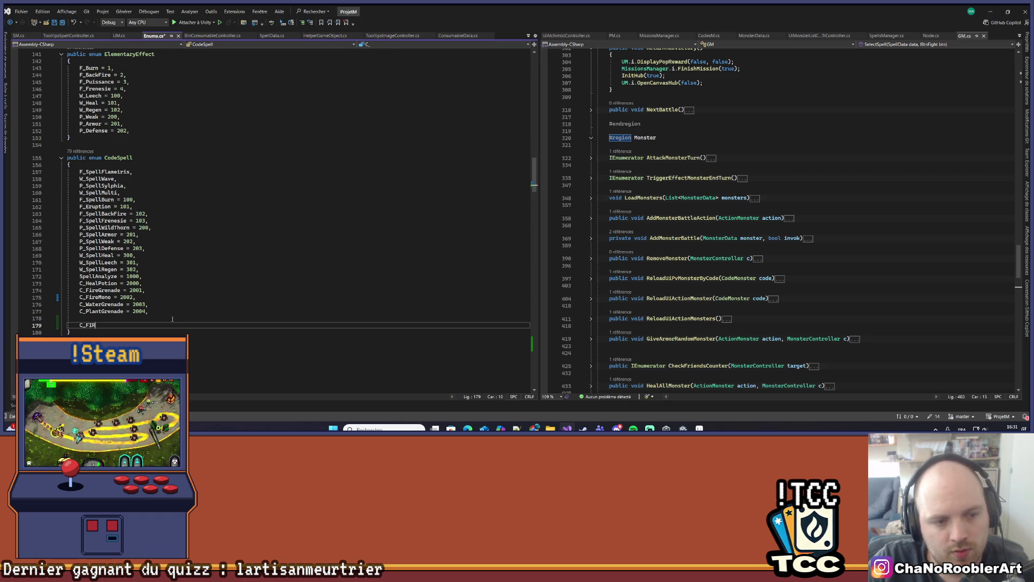
type("eMo")
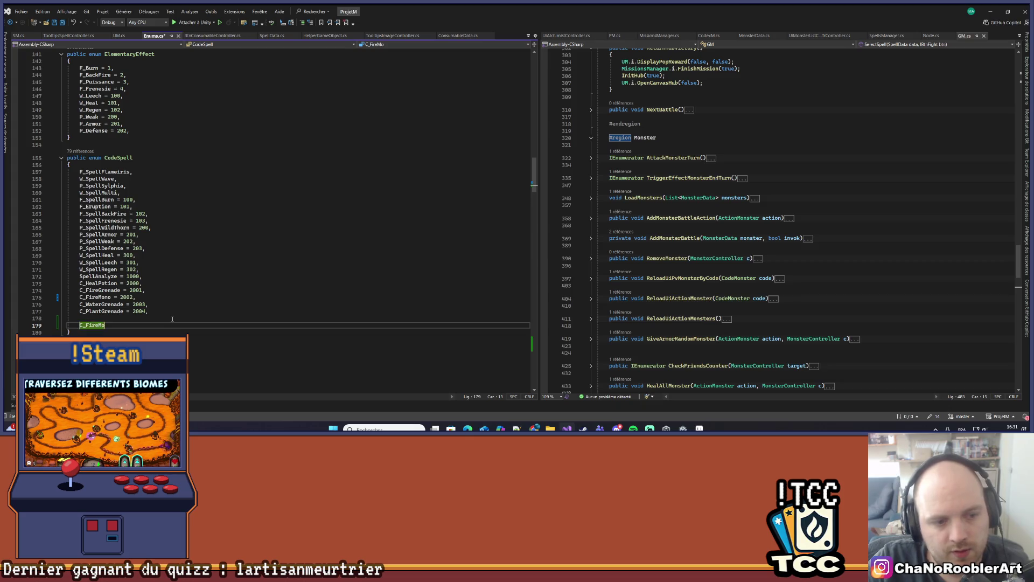
type("noP = 200")
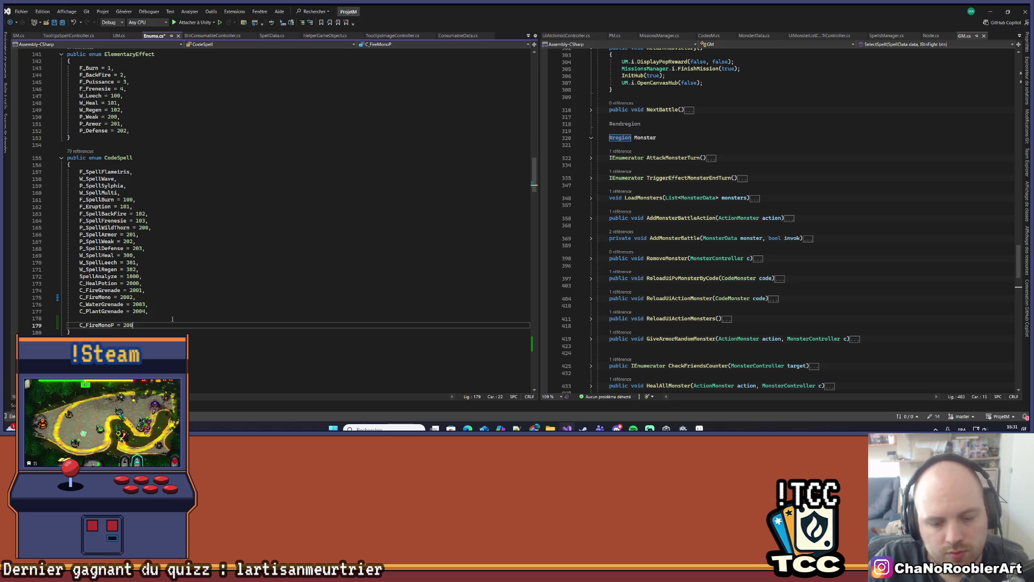
type("5,")
key("Home")
key("ctrl+s")
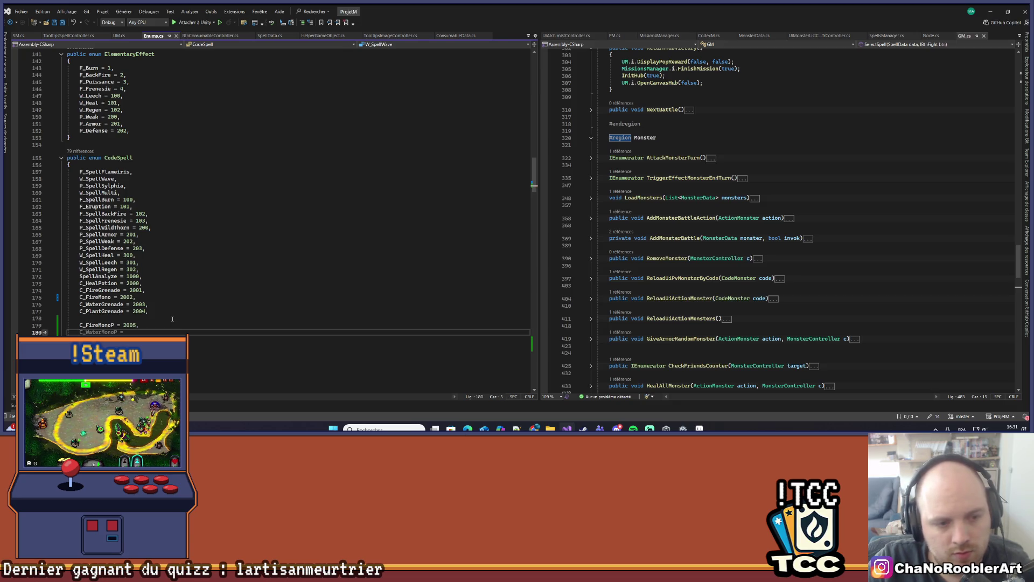
Step: Duplicate the line as C_FireMonoX = 2006 and save
key("ctrl+d")
key("End")
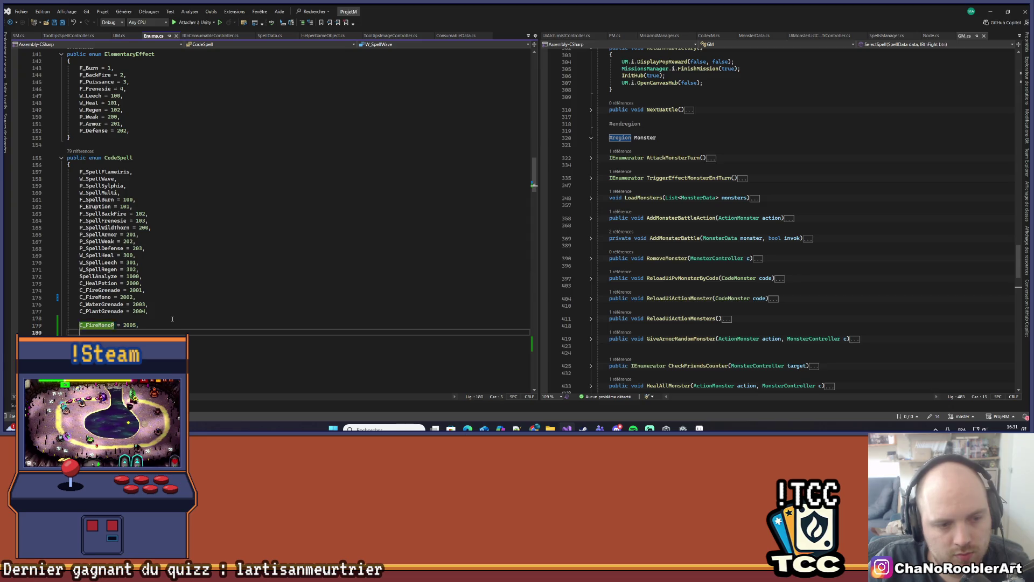
key("Left")
key("Left")
key("Left")
key("BackSpace")
type("X")
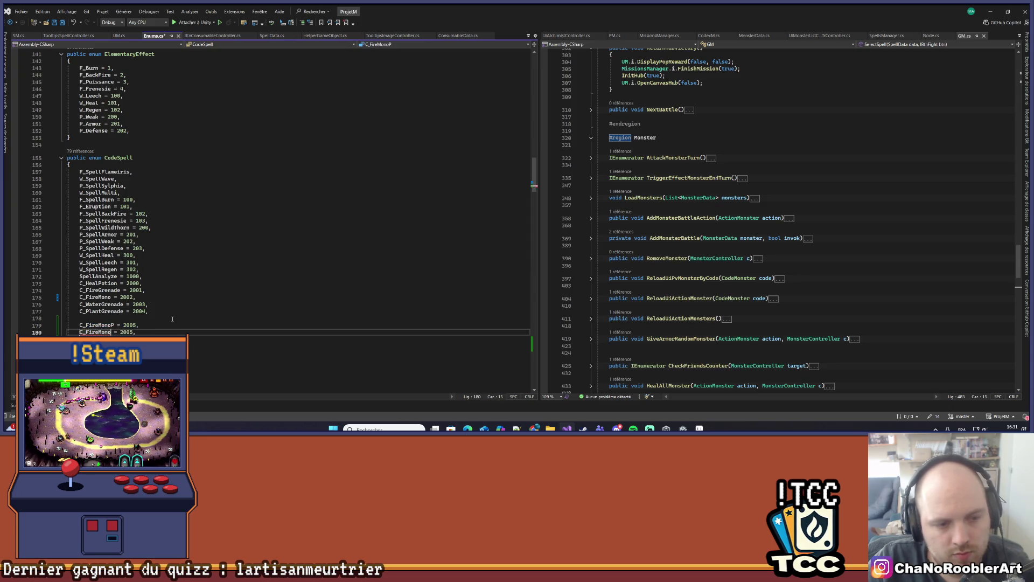
key("ctrl+s")
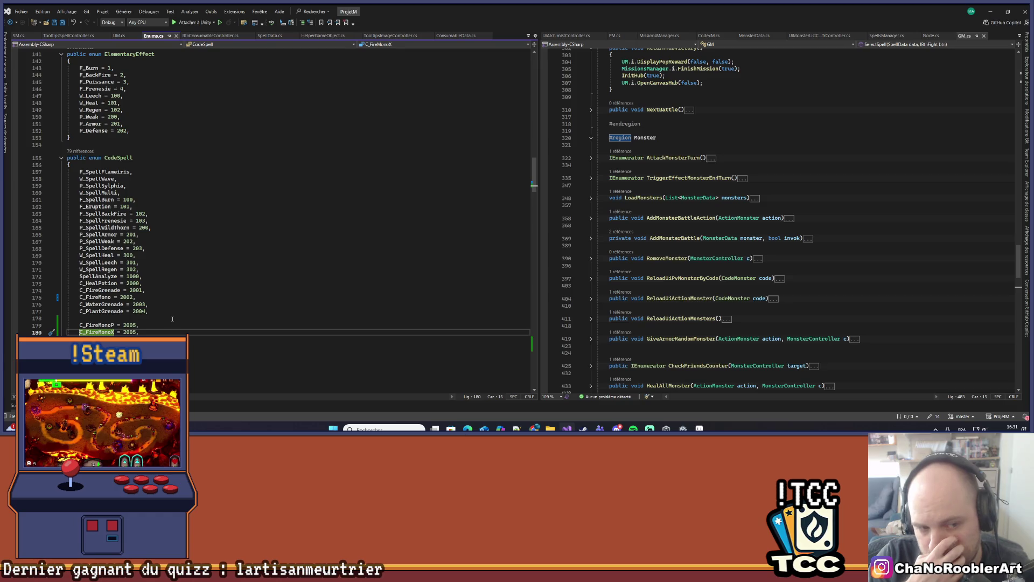
Step: Add C_FireGrenadeP = 2007 and C_FireGrenadeX = 2008, then save
key("End")
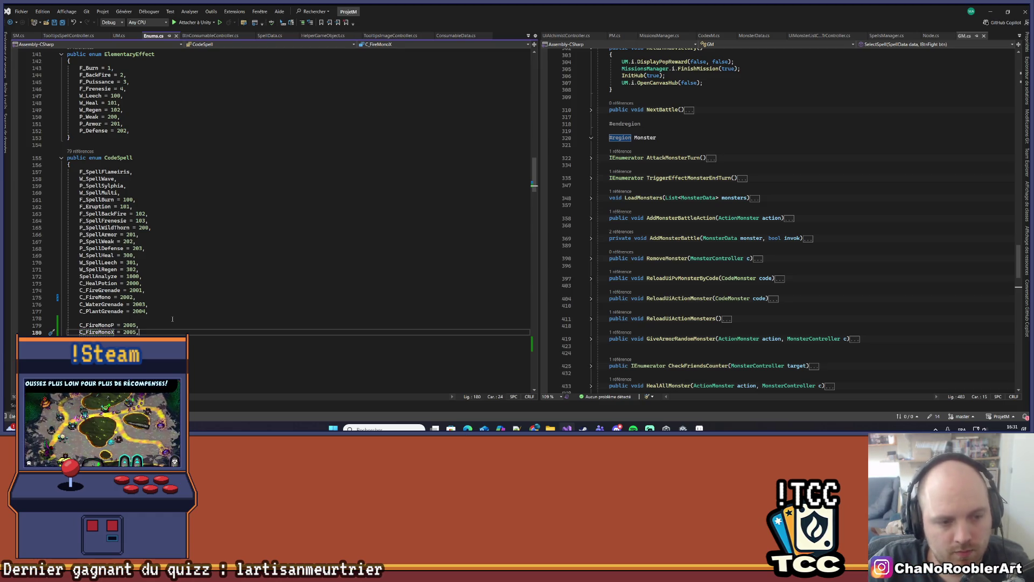
key("Left")
key("BackSpace")
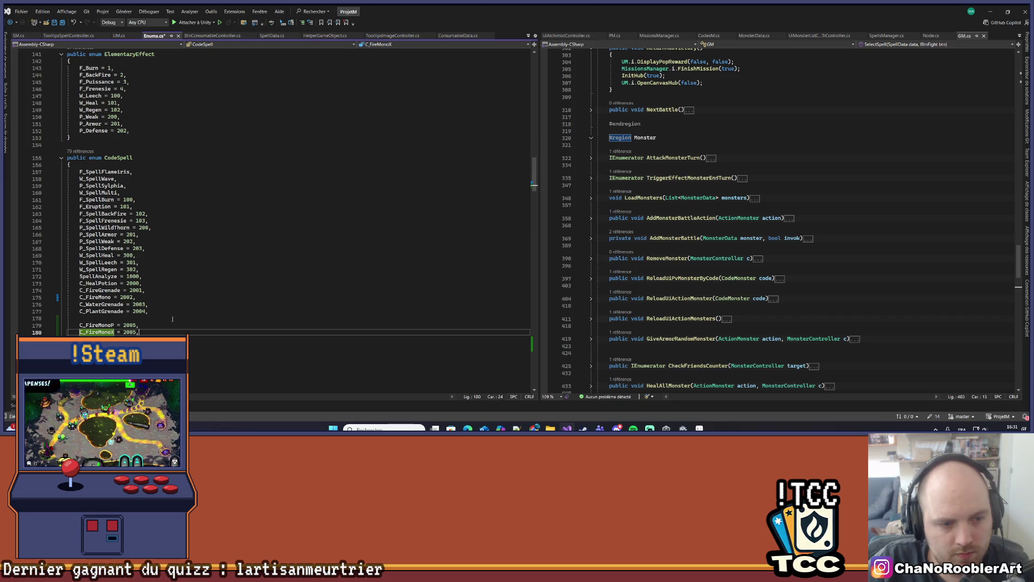
key("Return")
type("ireGren")
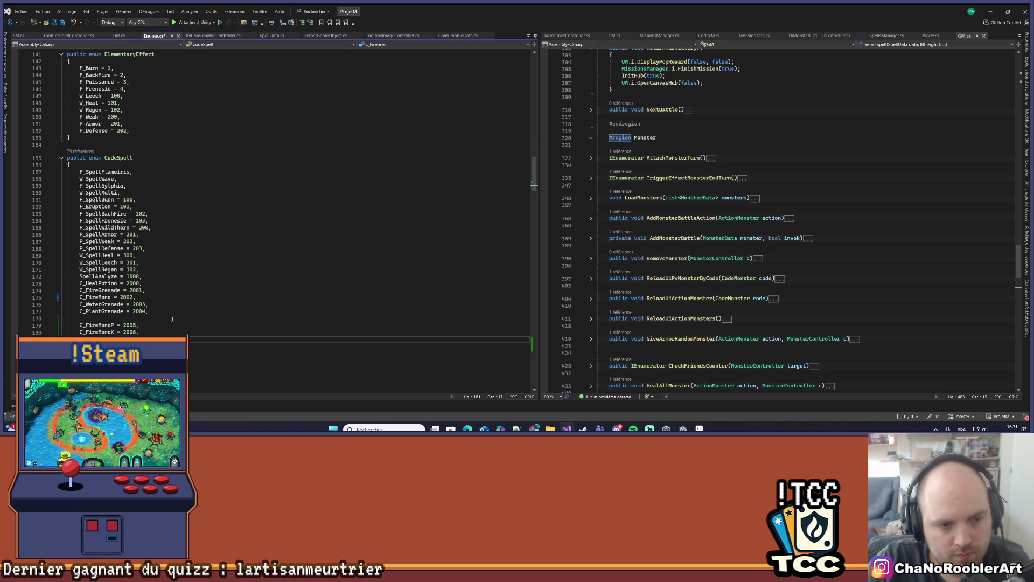
type("0")
key("Return")
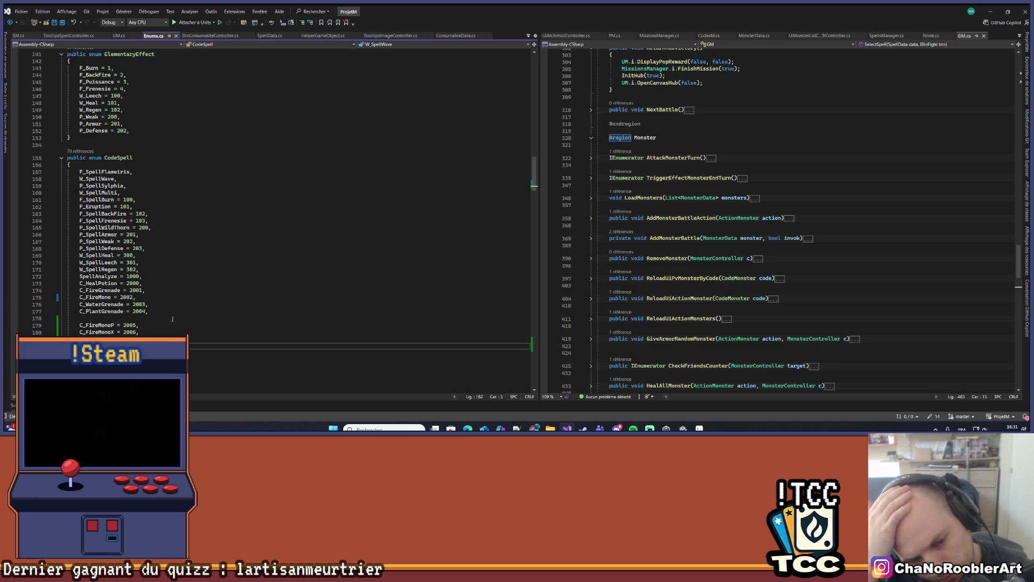
key("ctrl+z")
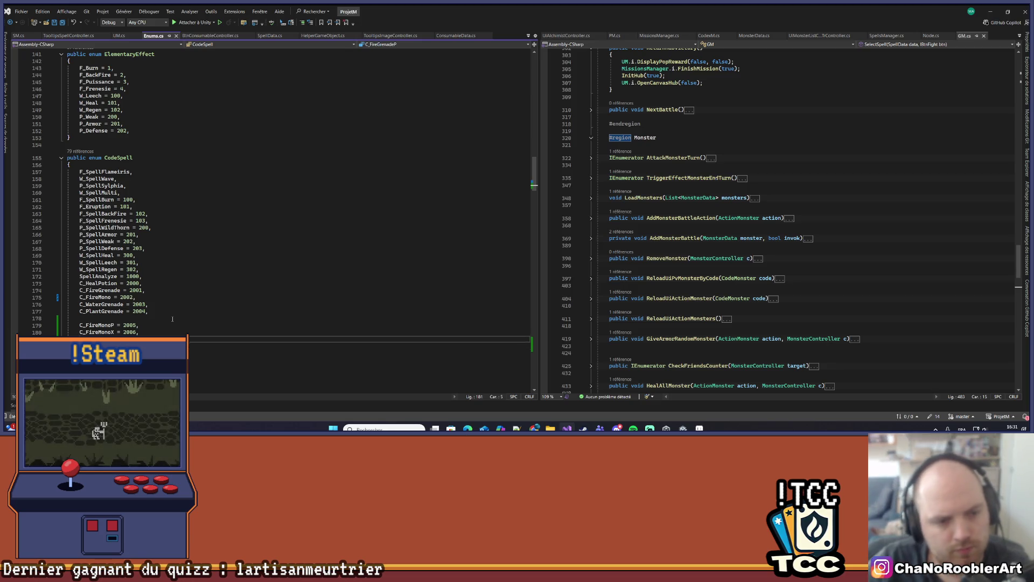
key("Down")
type("nadeX =")
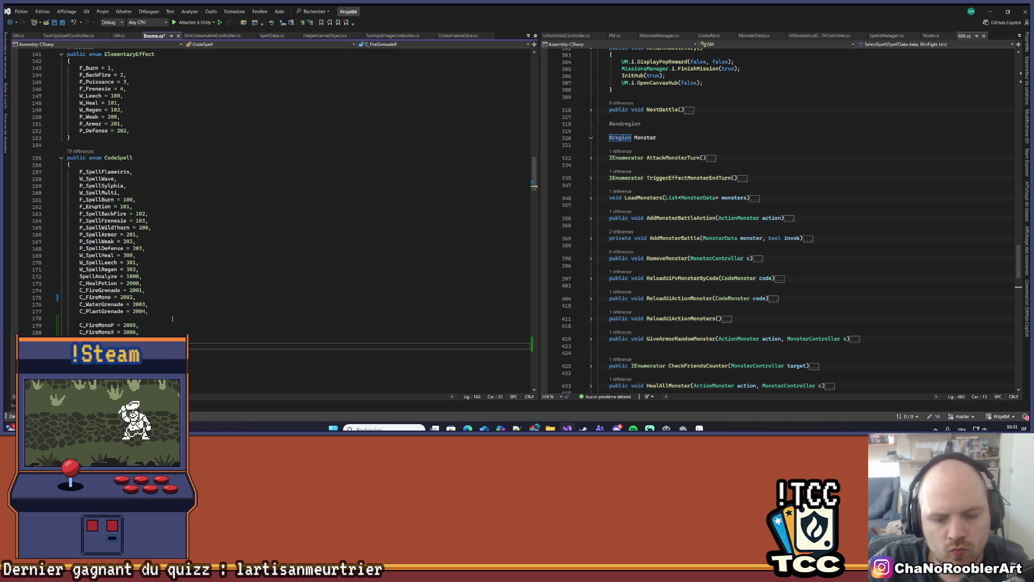
key("ctrl+s")
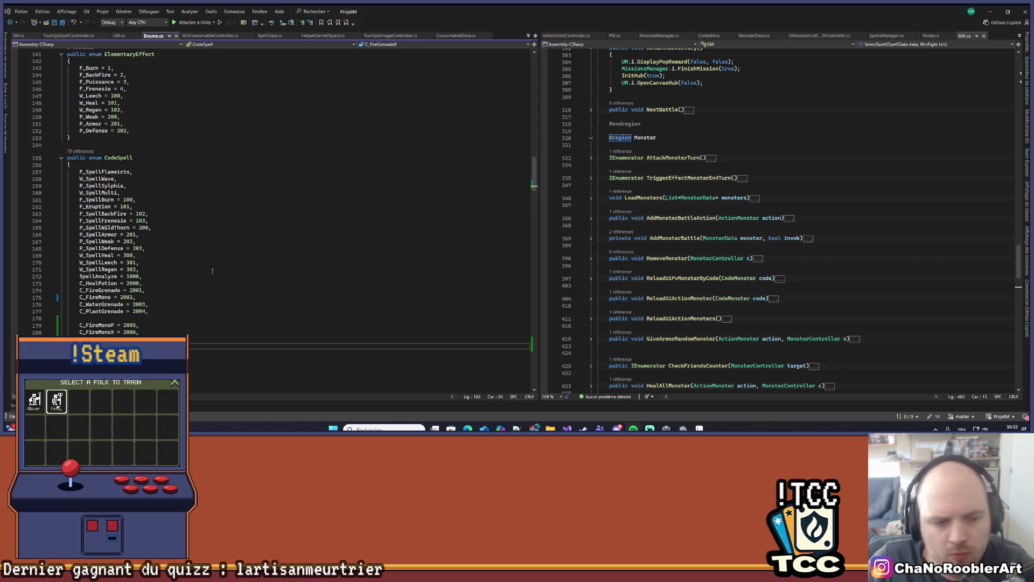
Step: Add water grenade codes P and X as 2100 and 2101, then save
left_click(66, 353)
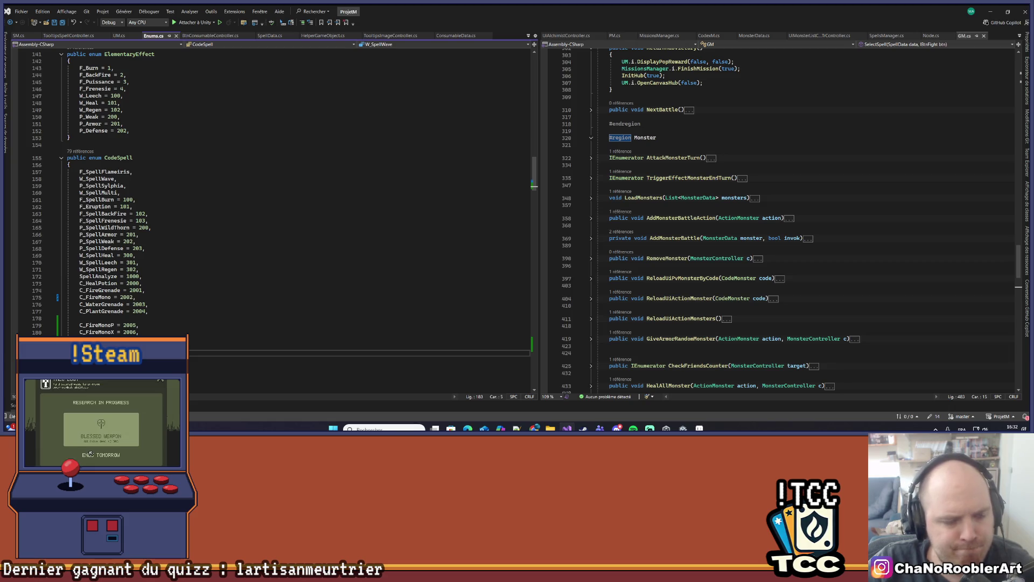
key("Return")
type("C_")
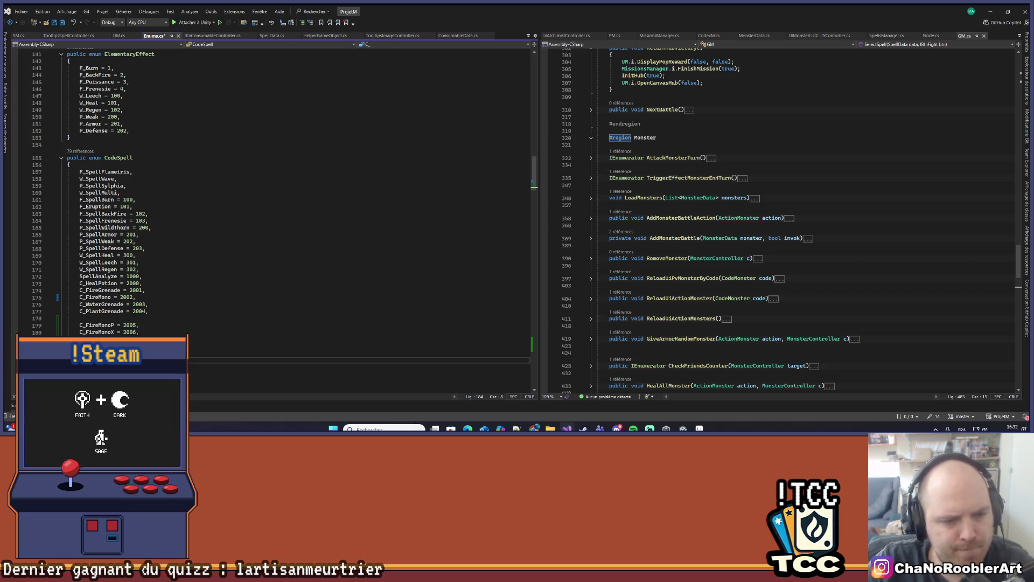
type("Water")
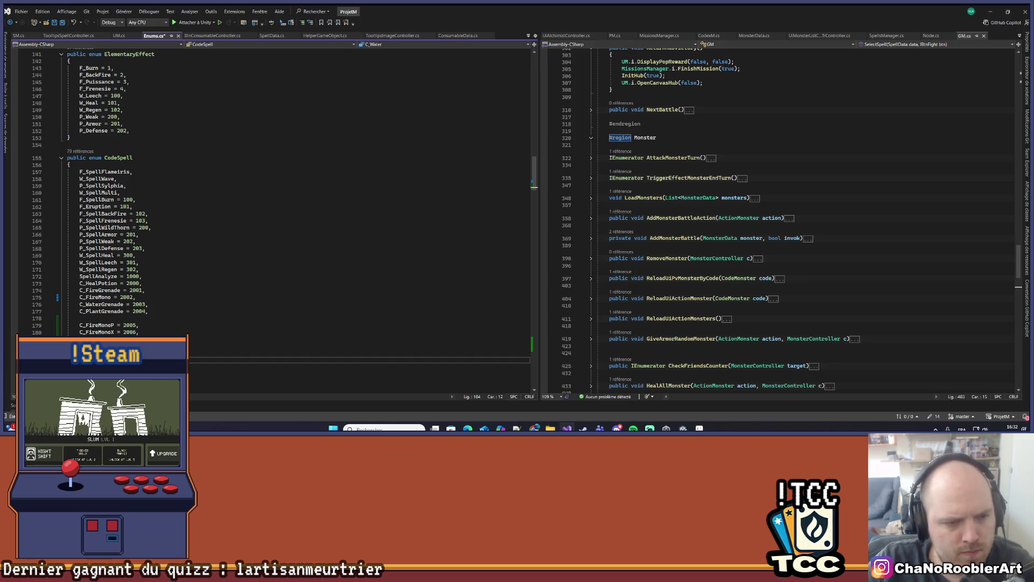
type("Mo")
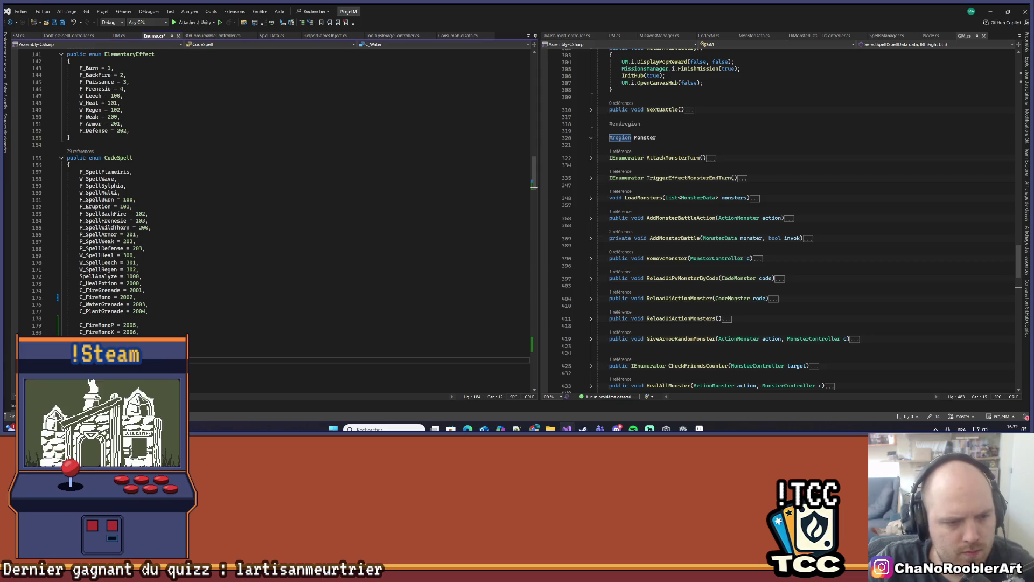
type("Gr")
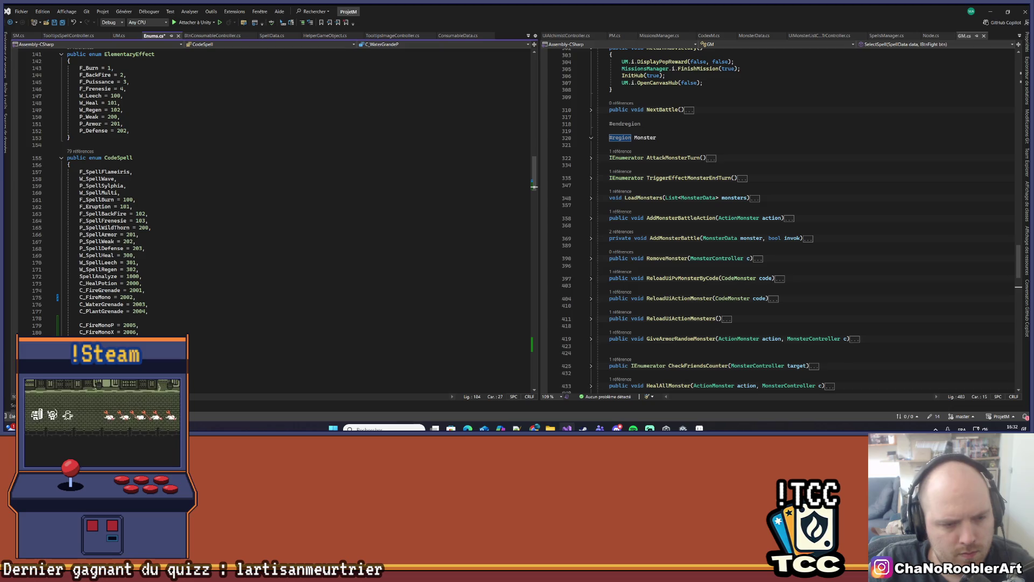
key("Down")
key("ctrl+s")
key("BackSpace")
key("BackSpace")
key("BackSpace")
key("ctrl+s")
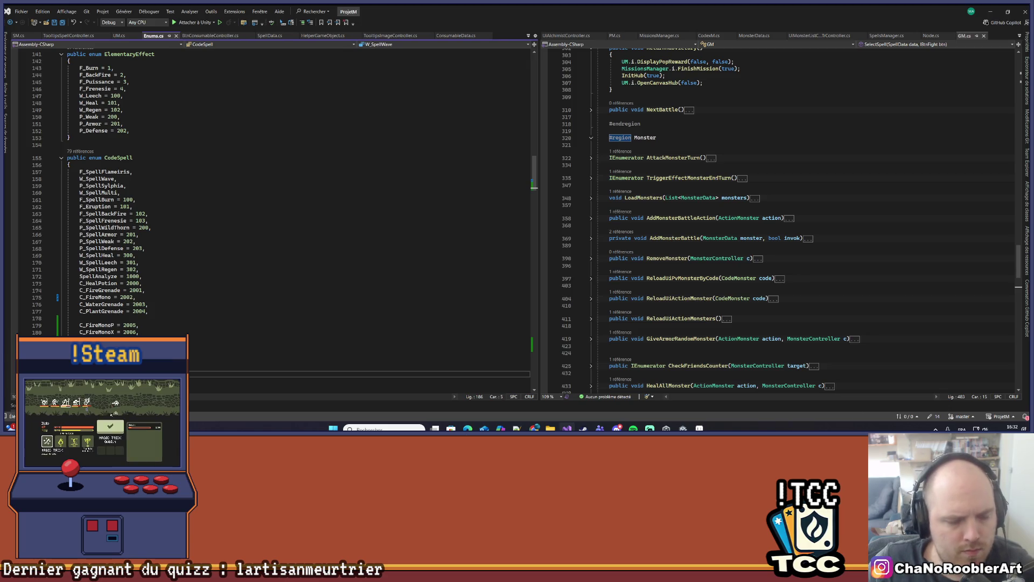
key("Down")
Step: Insert the missing 'a' to correct the C_WaterGrenadeX spelling and save
type("C_")
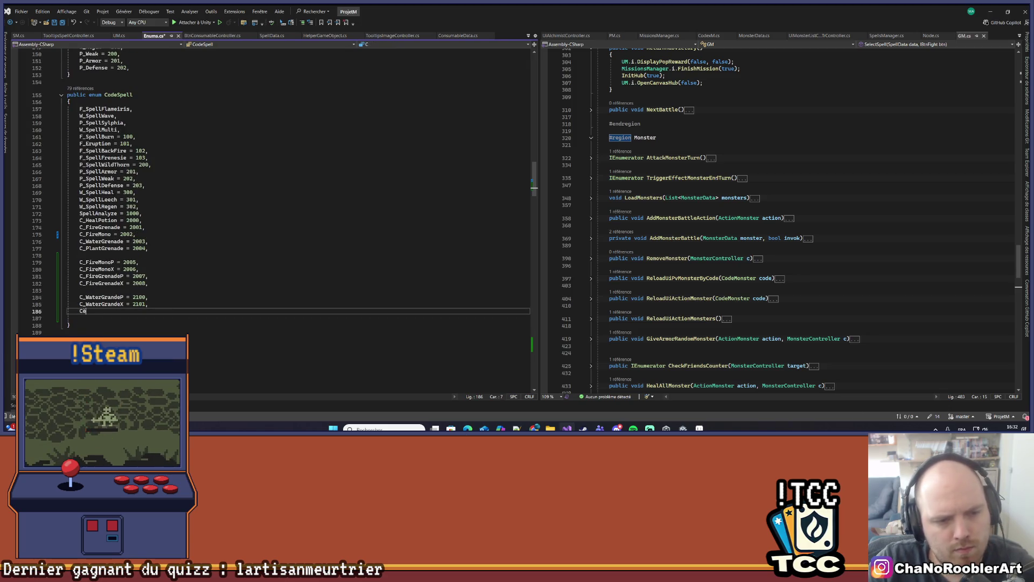
type("Water")
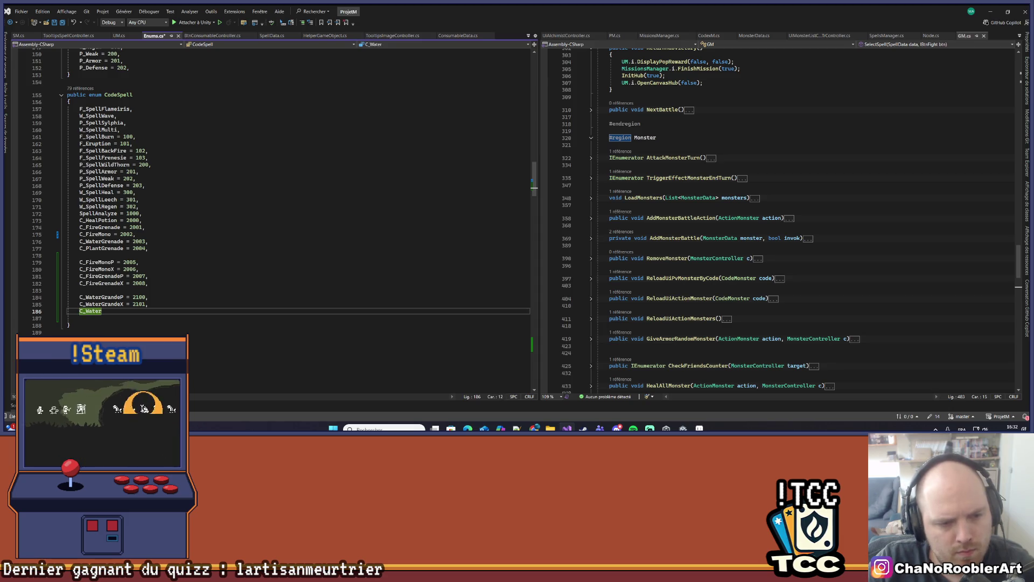
left_click(114, 304)
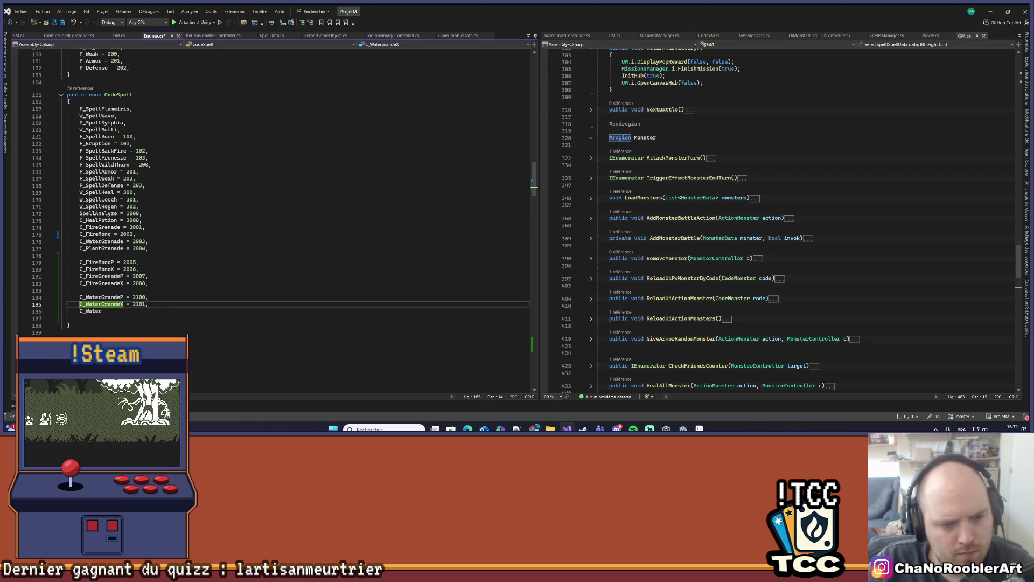
type("a")
key("Up")
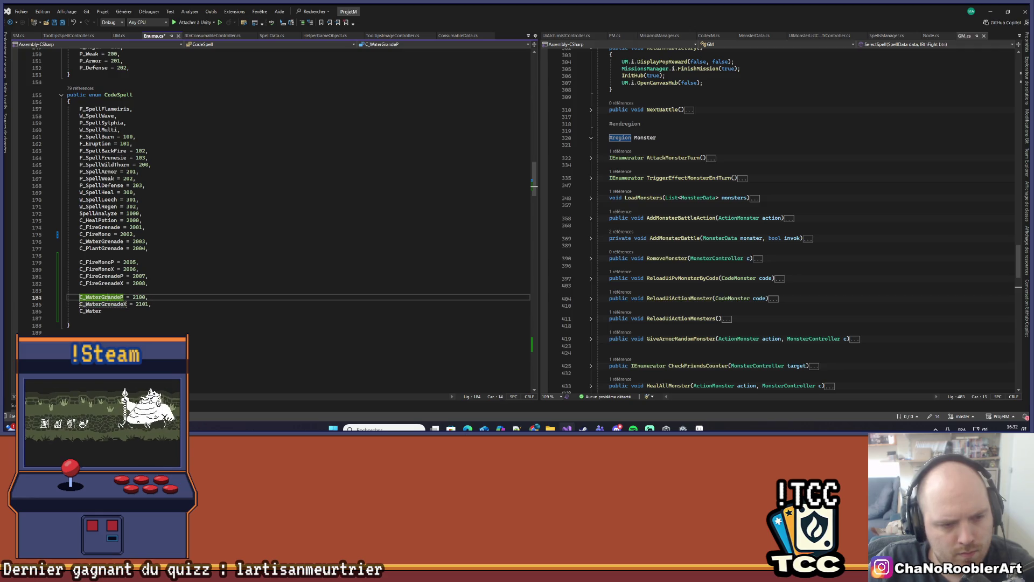
key("ctrl+s")
Step: Add C_WaterMonoP = 2102 and C_WaterMonoX = 2103, then save Enums.cs
key("Down")
key("Down")
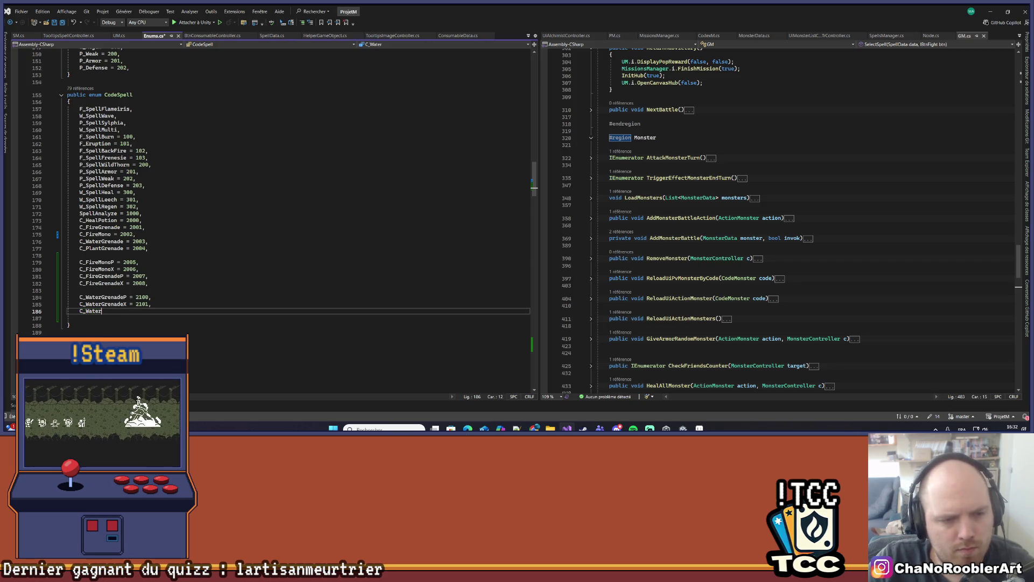
type("MonoP = ")
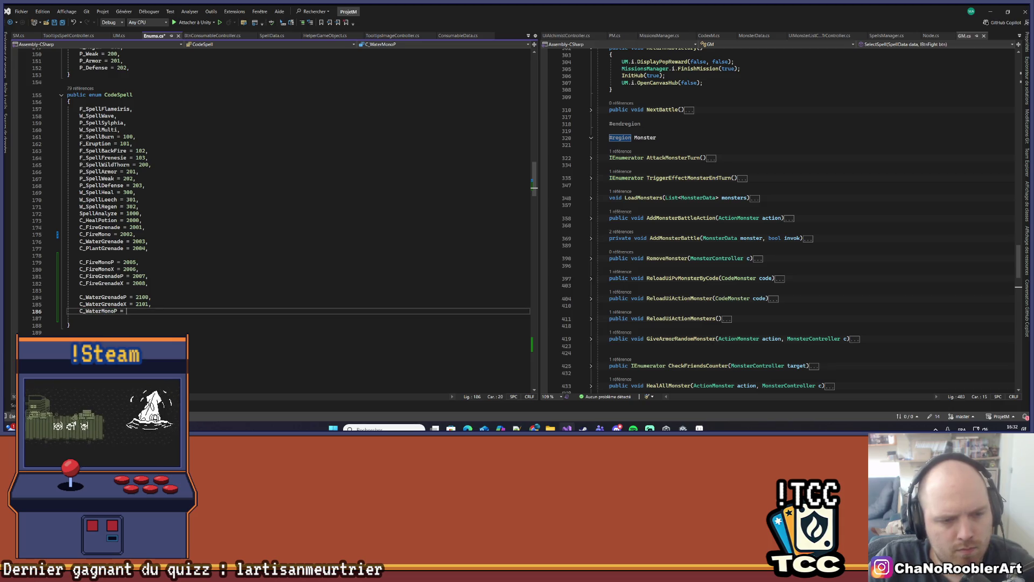
type("2102,")
key("Return")
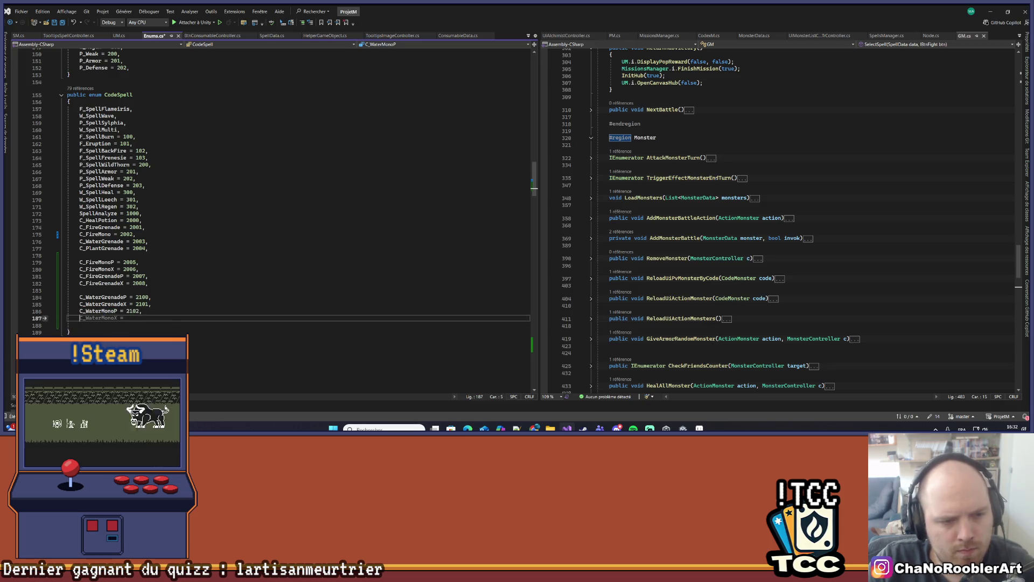
key("Tab")
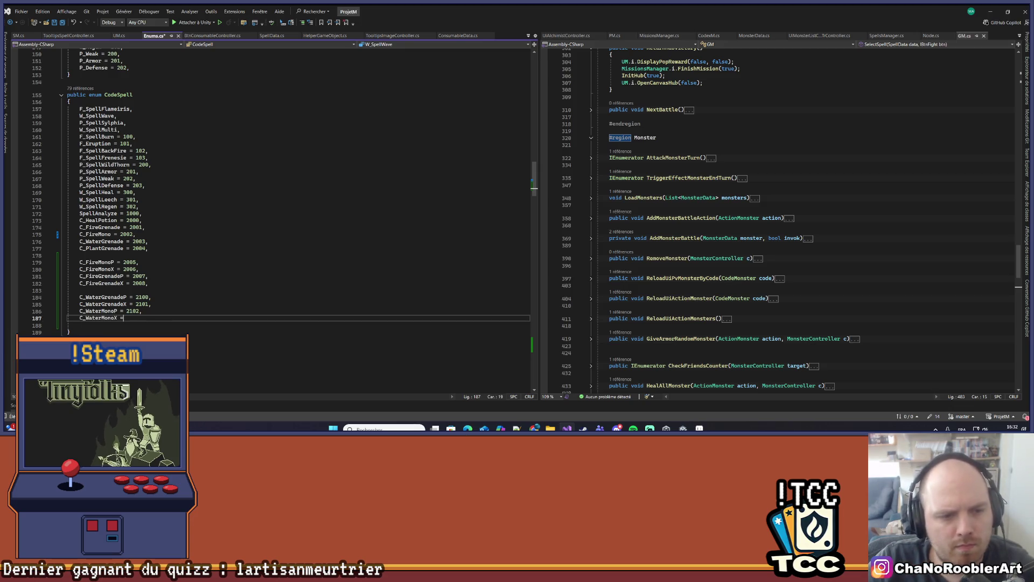
key("BackSpace")
type("103,")
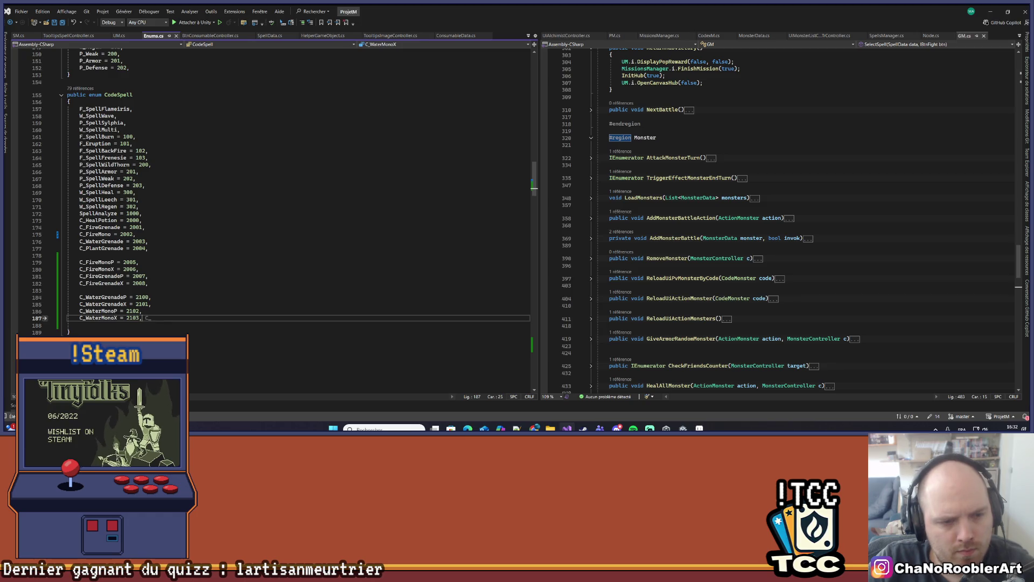
key("ctrl+s")
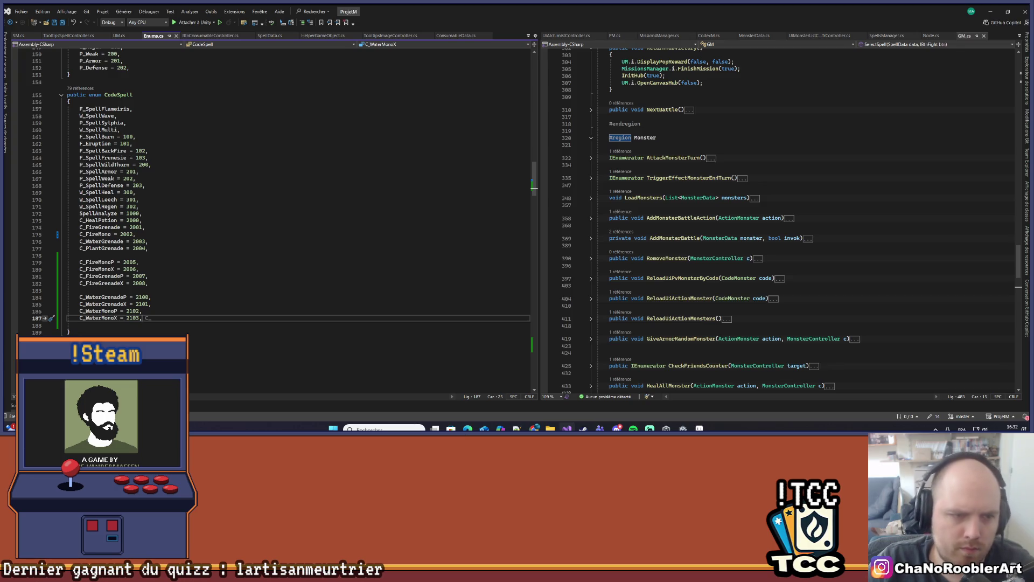
key("Up")
key("Up")
key("Up")
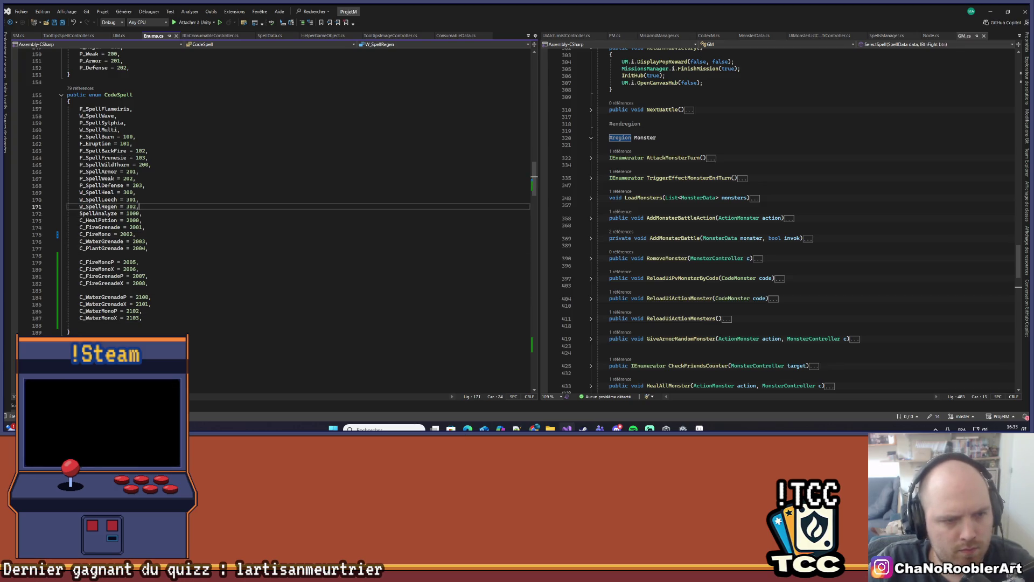
Step: Insert C_WaterMono = 2102 after C_WaterGrenadeX and renumber C_WaterMonoP/X to 2103 and 2104
key("Return")
key("Down")
key("Down")
key("Down")
key("Down")
key("Down")
key("Down")
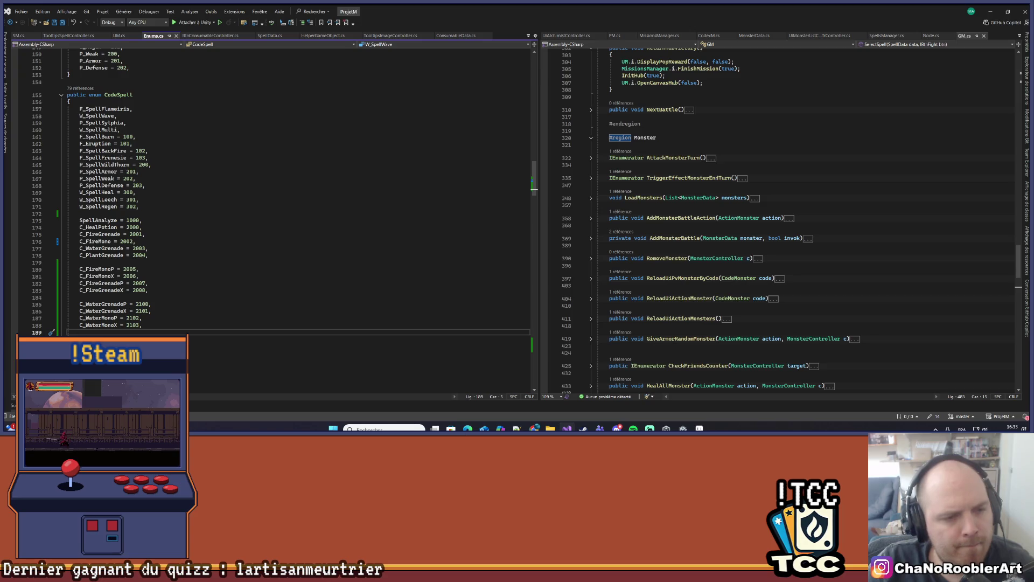
key("Up")
key("Up")
key("Up")
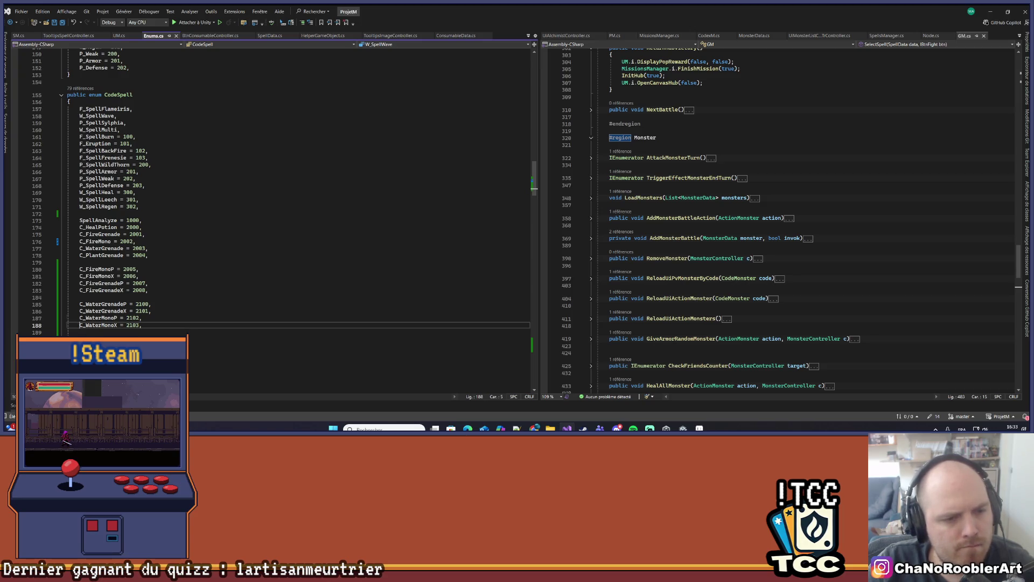
key("End")
key("Return")
type("C")
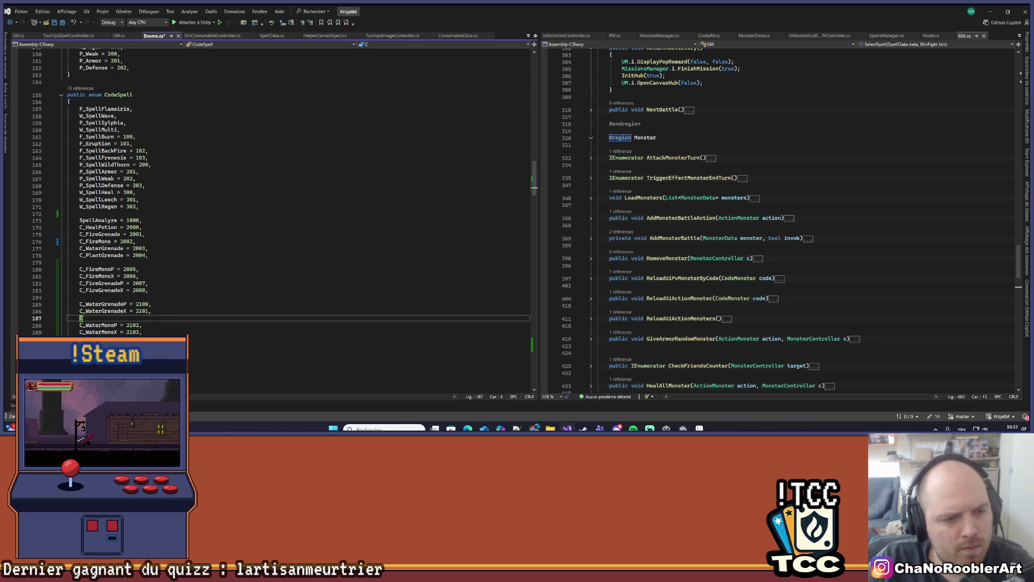
type("_WaterMono")
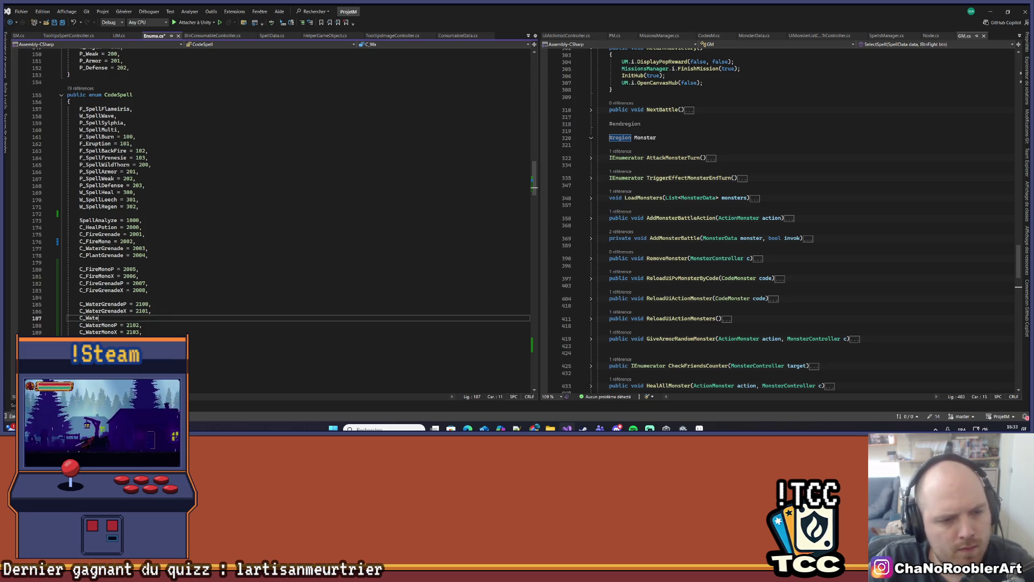
type(" = 2102")
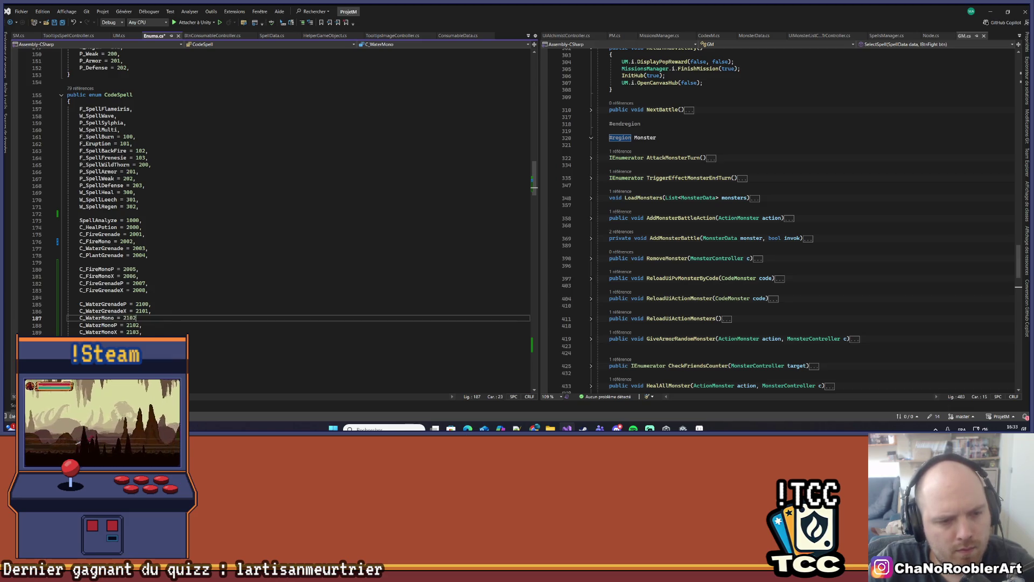
type(",")
key("Down")
key("BackSpace")
type("3")
key("Down")
key("BackSpace")
type("4")
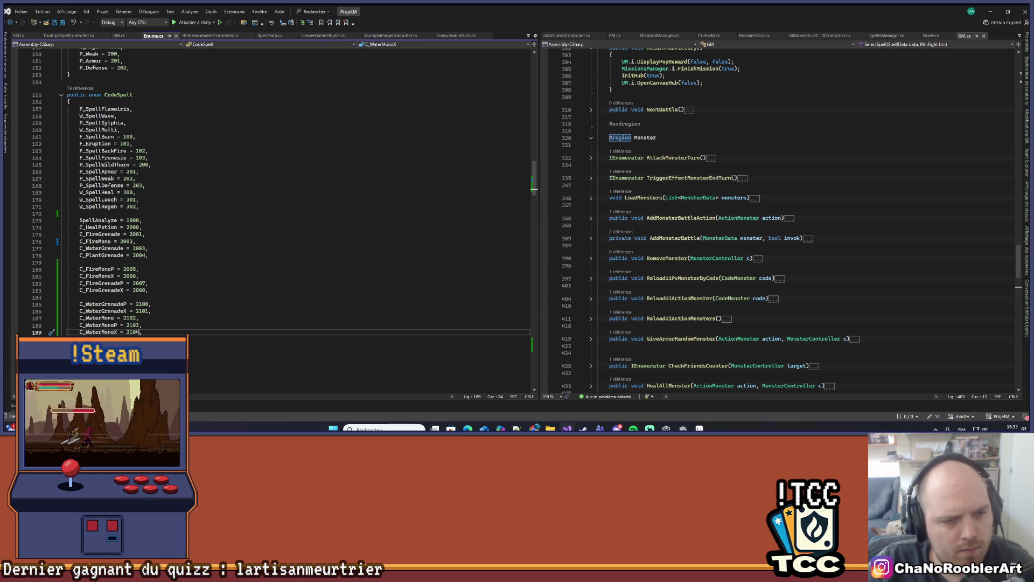
key("Return")
key("Return")
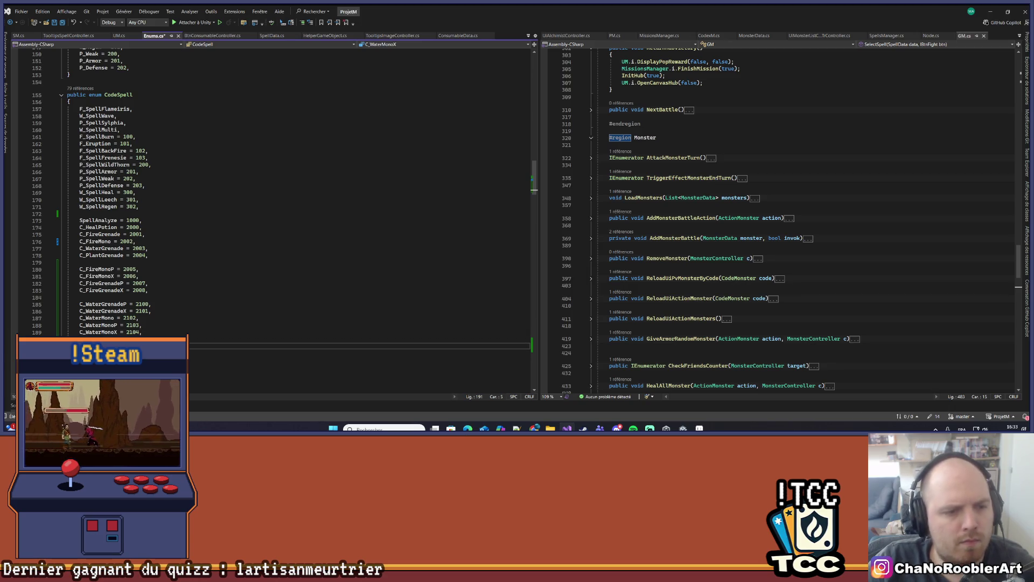
Step: Type C_PlantGrenadeP/X = 2200–2201 and C_PlantMono, MonoP, MonoX = 2202–2204
type("C")
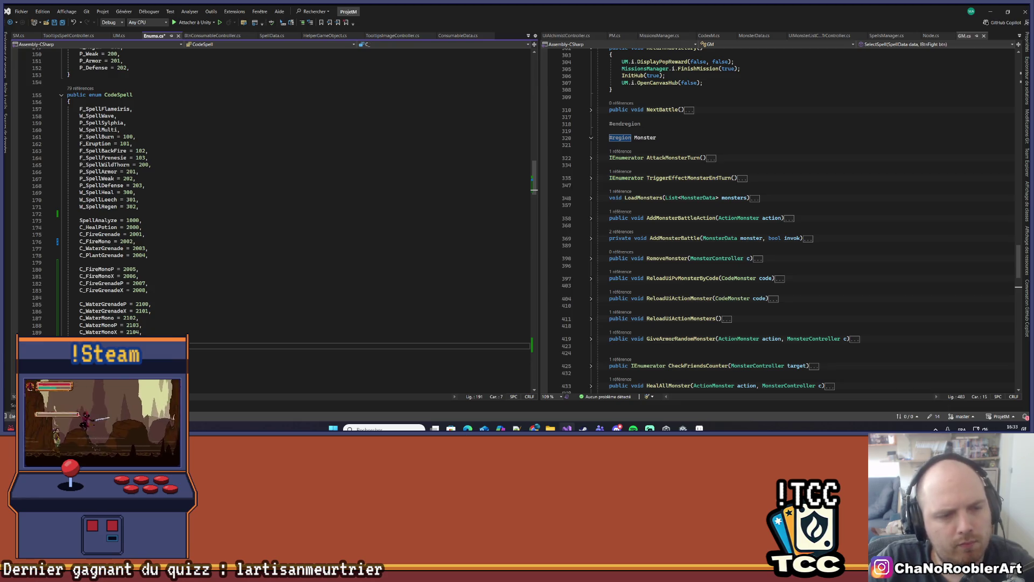
type("_PlantGr")
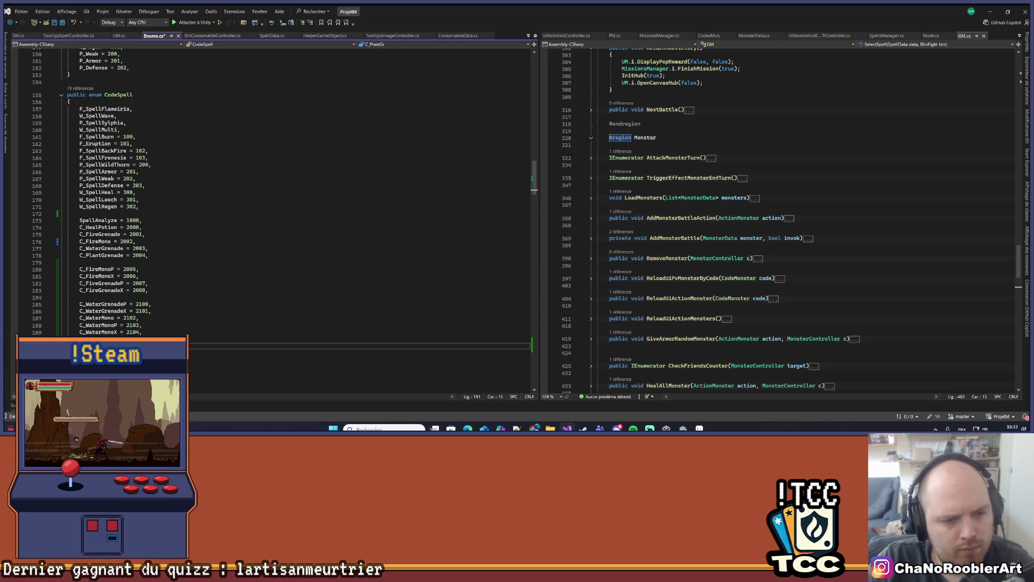
type("enadeP")
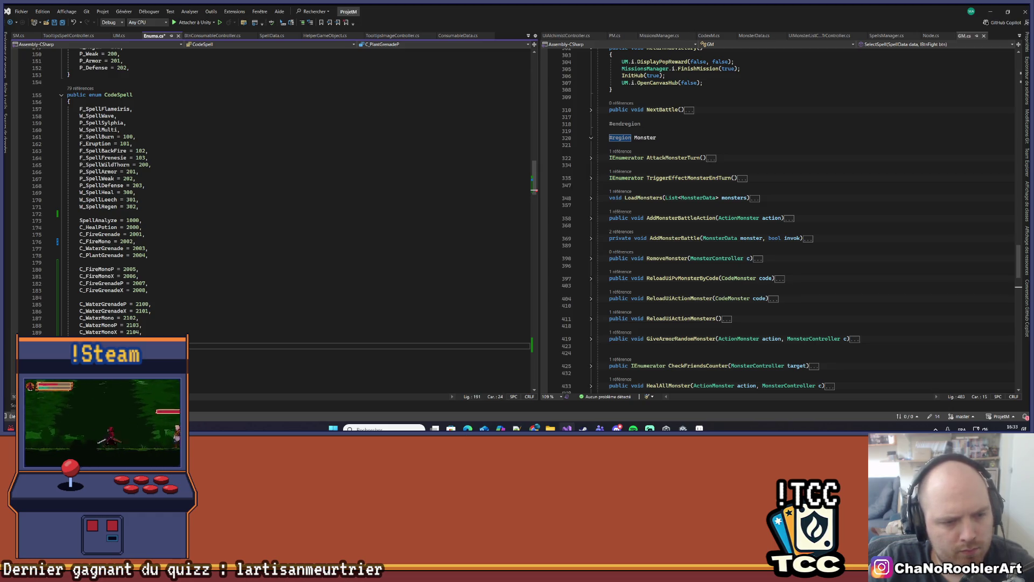
key("Return")
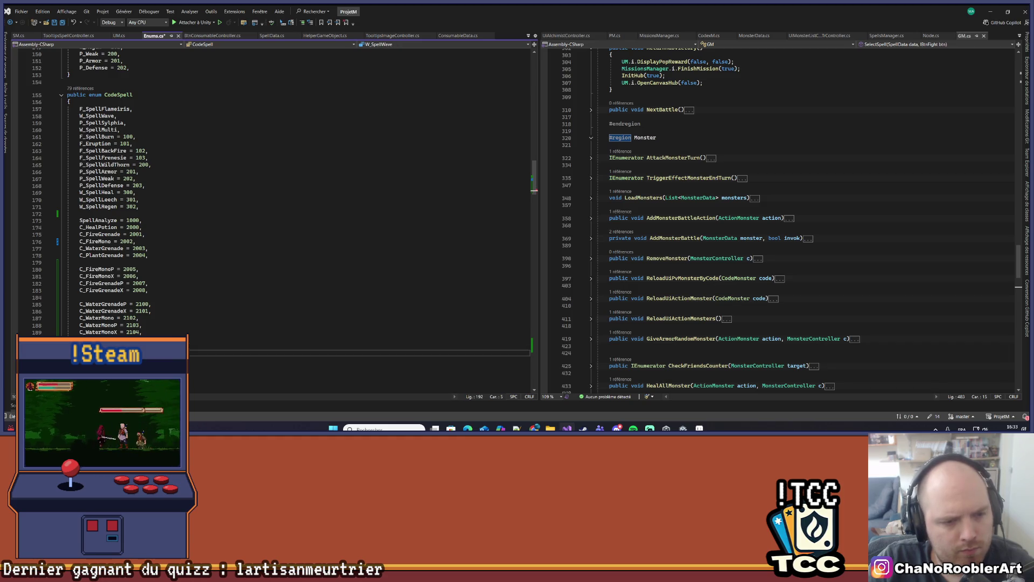
type("C_P")
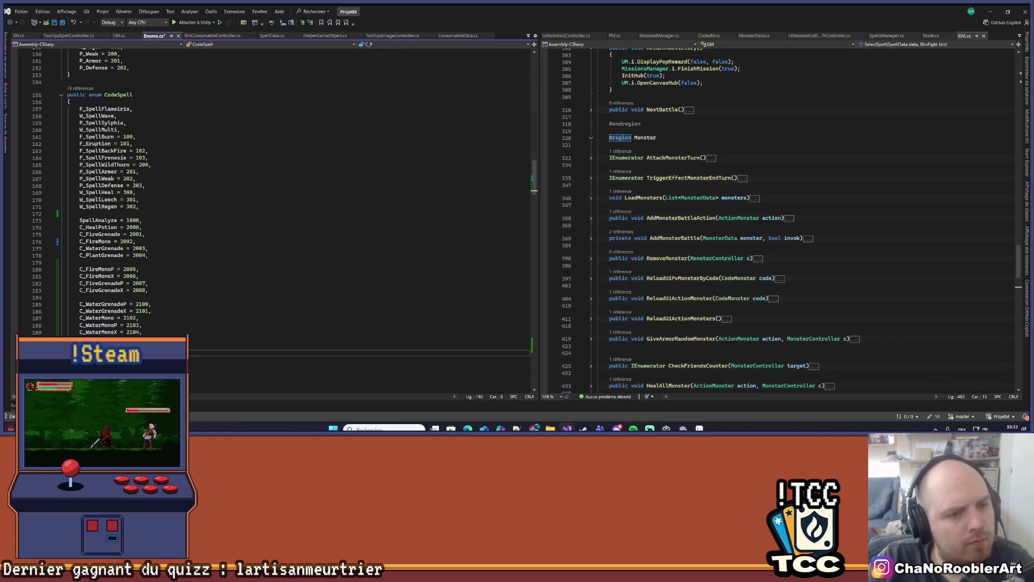
type("C_Pl")
key("BackSpace")
type("GrenadeX")
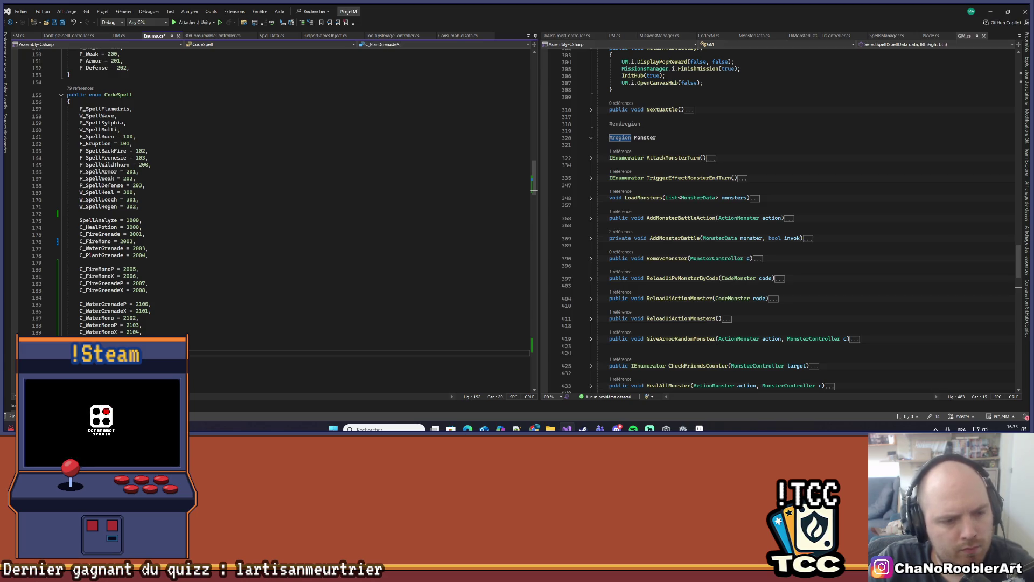
type("=")
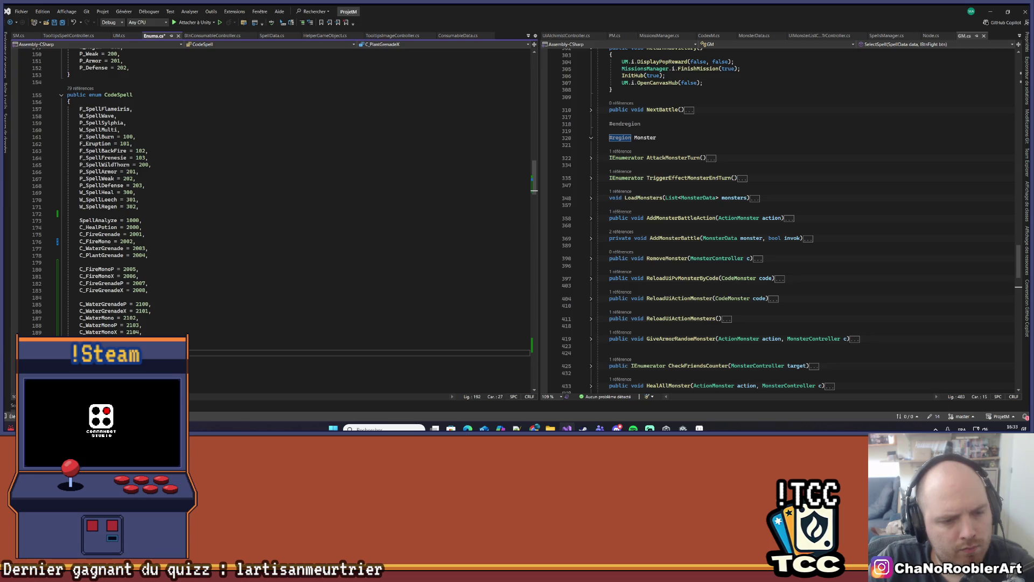
key("Return")
type("C_P")
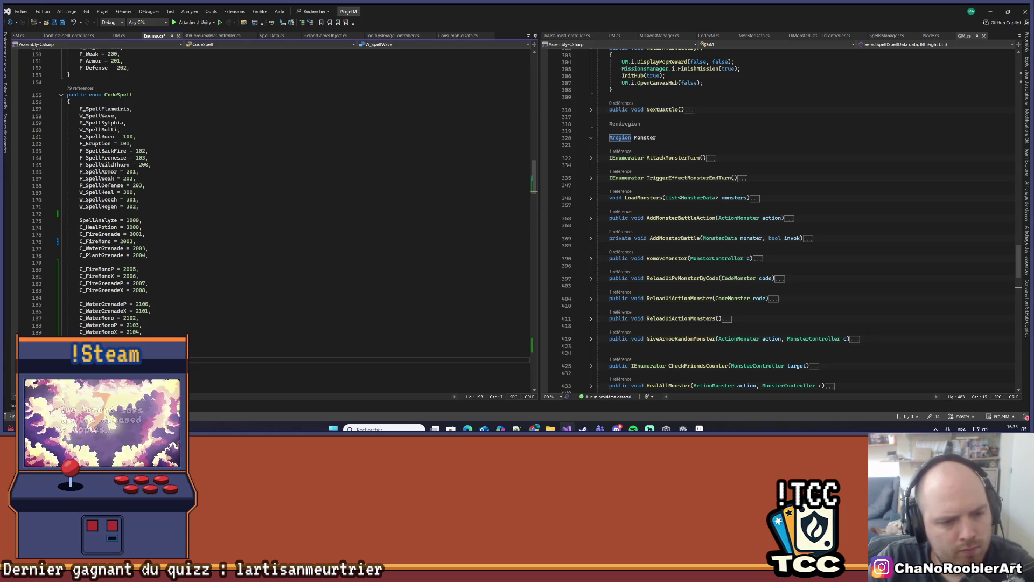
type("lantM")
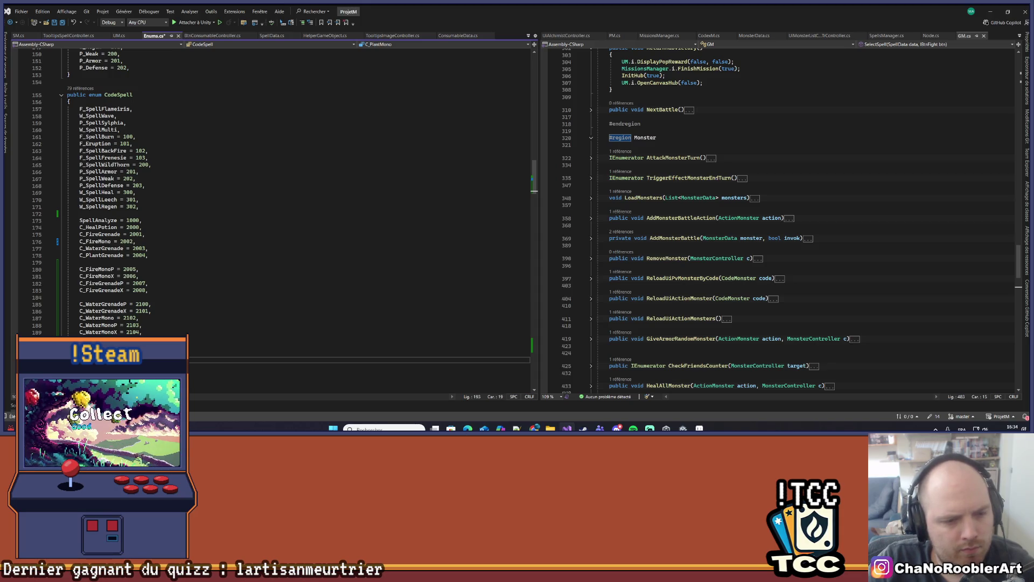
type("2, C_PlantMonoP ")
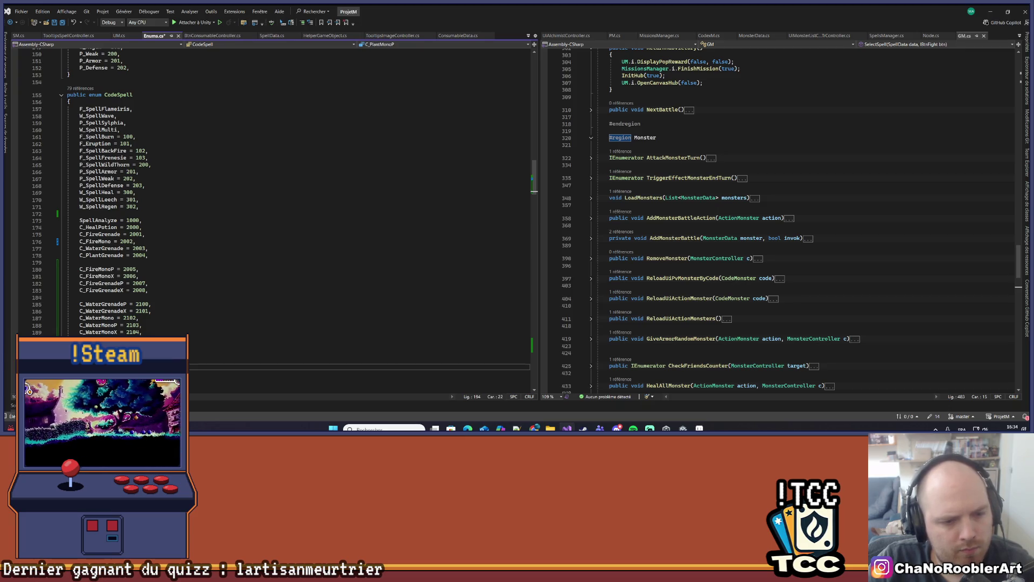
type("203, C_PlantMonoX")
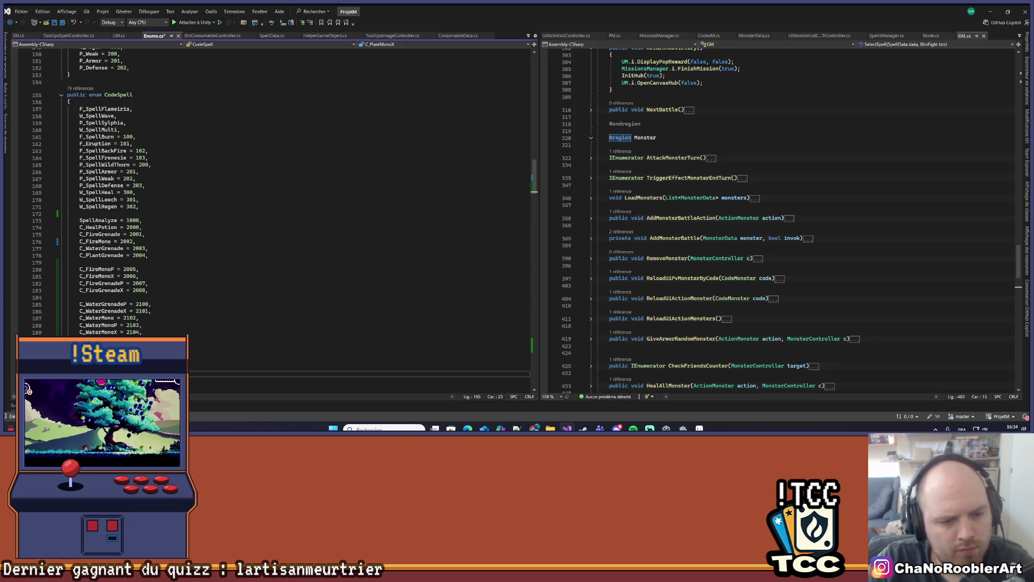
type(" 2")
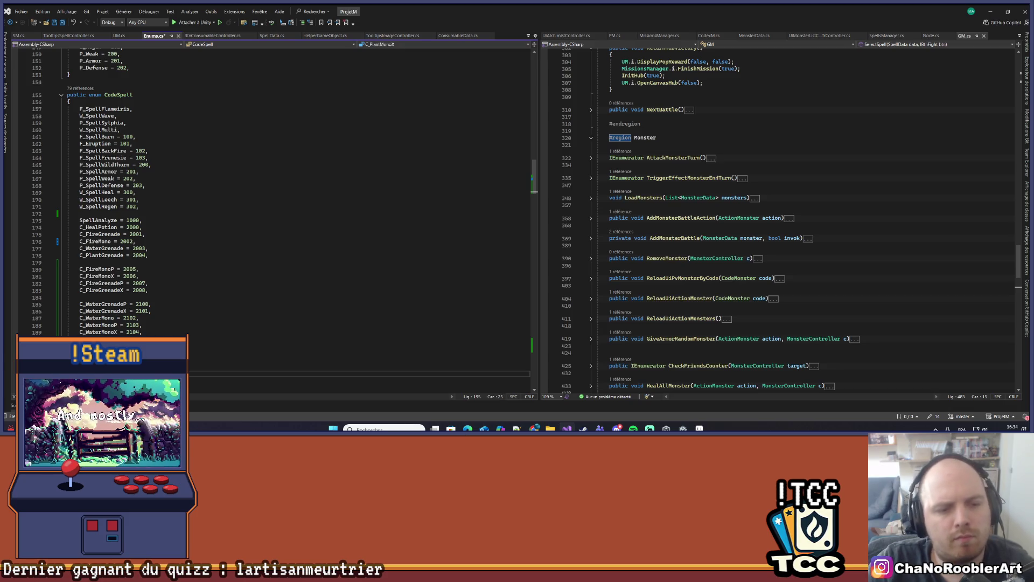
scroll(240, 210, "down", 5)
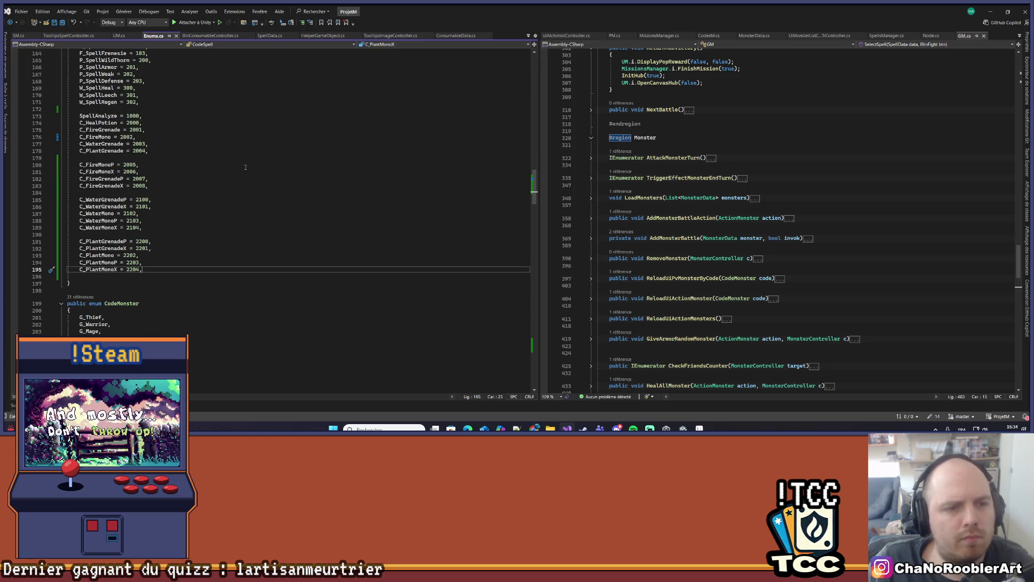
scroll(245, 168, "up", 1)
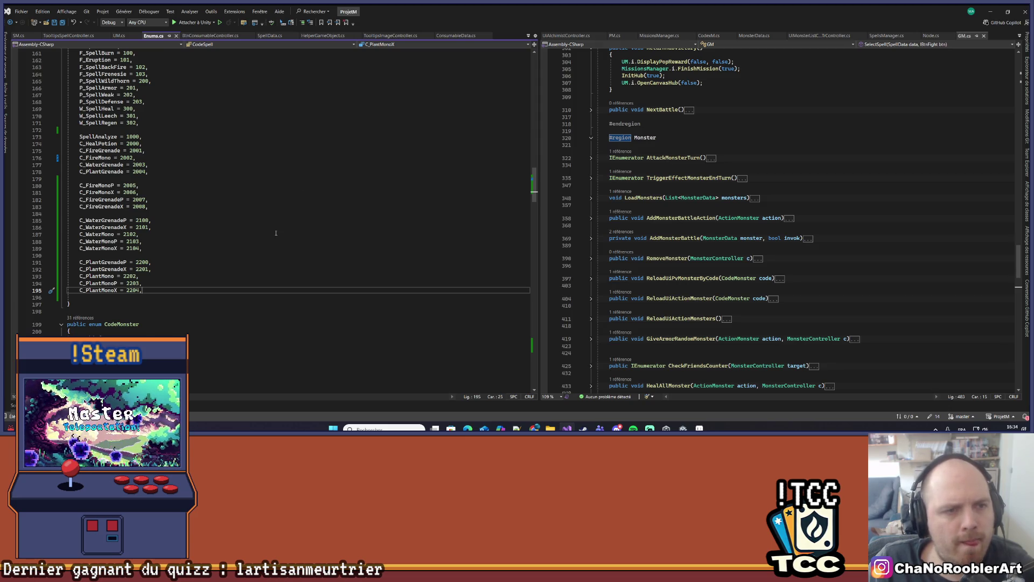
scroll(275, 232, "up", 2)
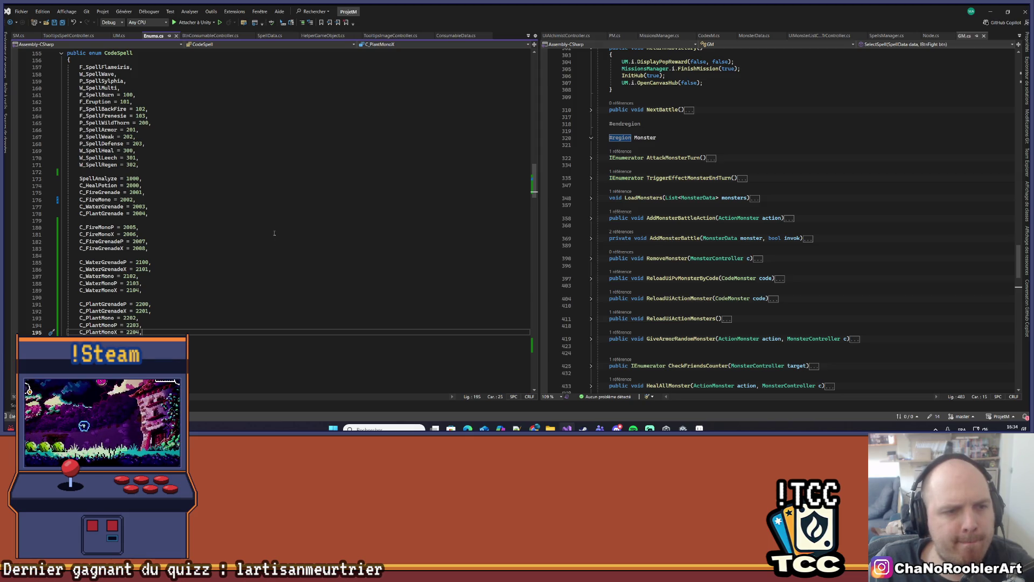
key("Return")
key("Return")
Step: Add C_HealPotionP = 2300 and C_HealPotionX = 2301, then save
type("C_")
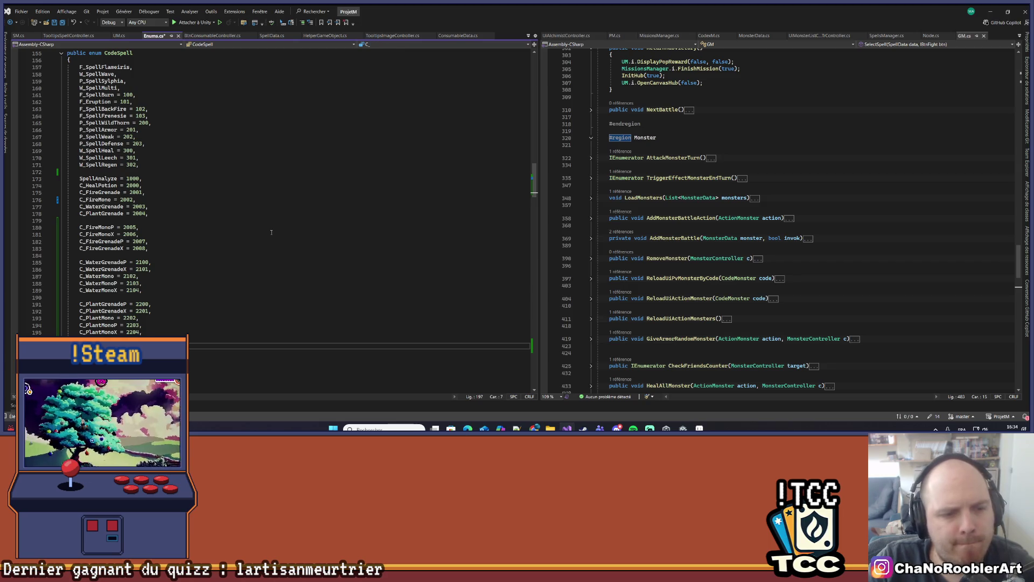
type("Heal")
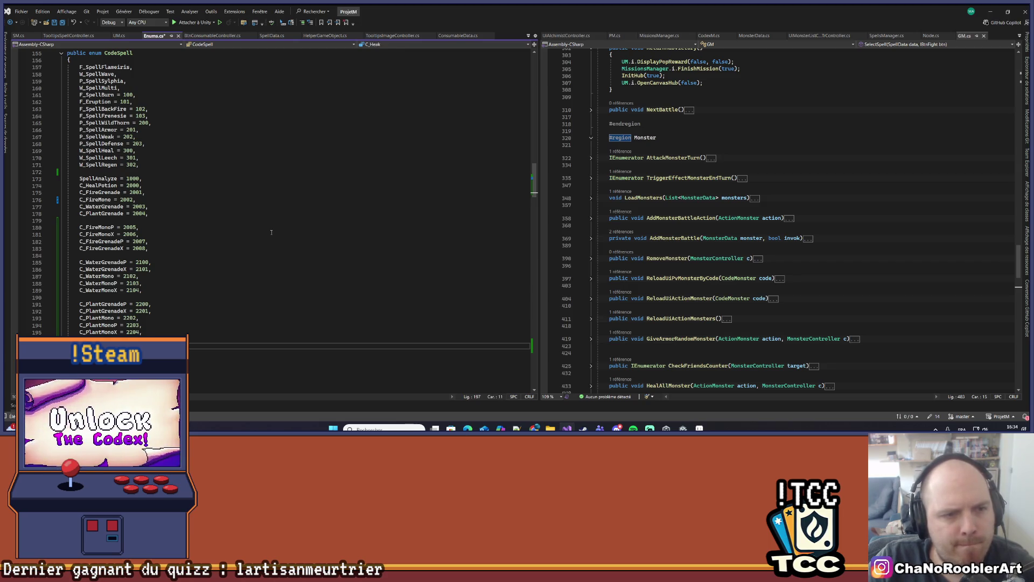
type("PotionP")
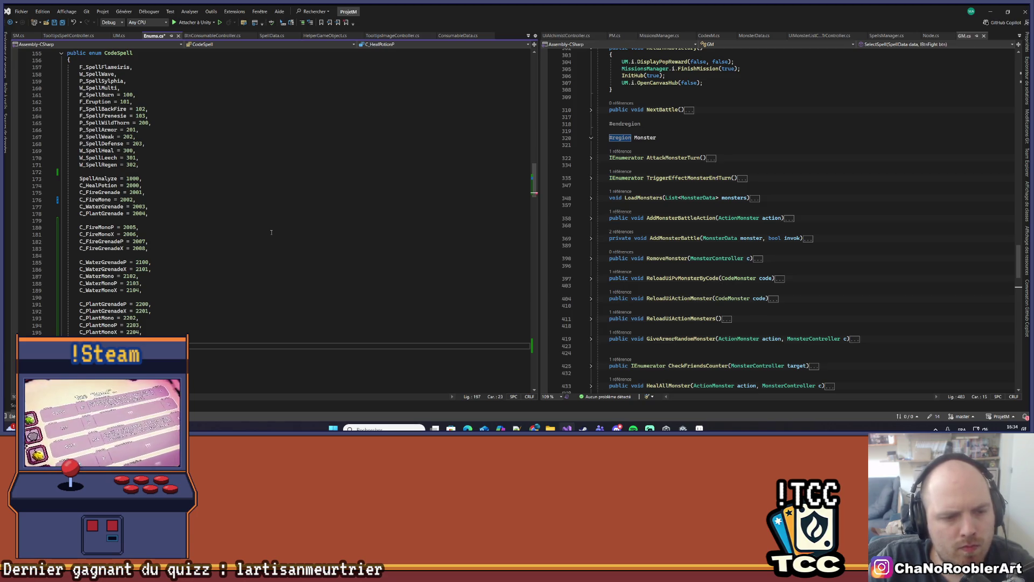
key("Return")
type("C_")
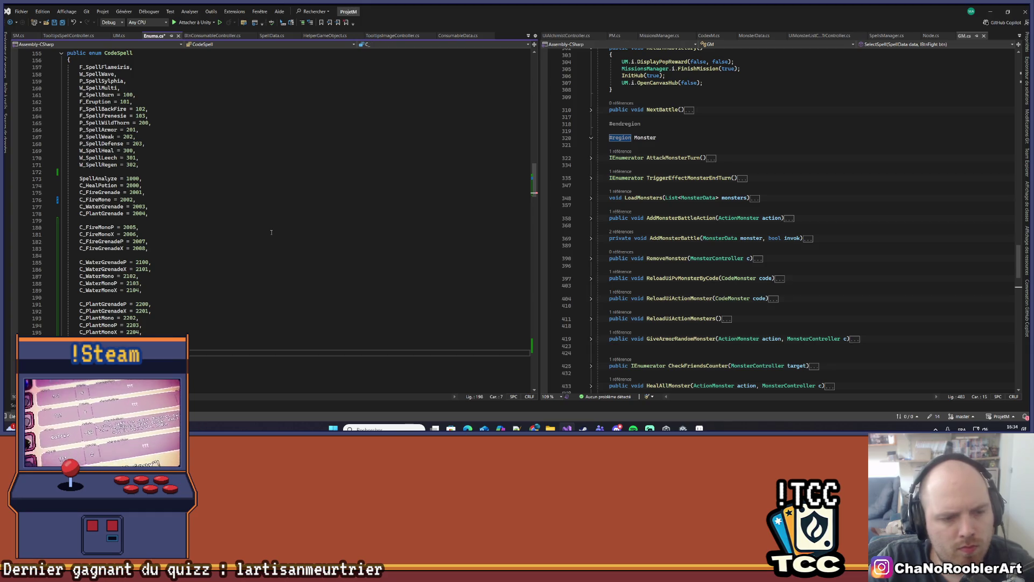
type("HealP")
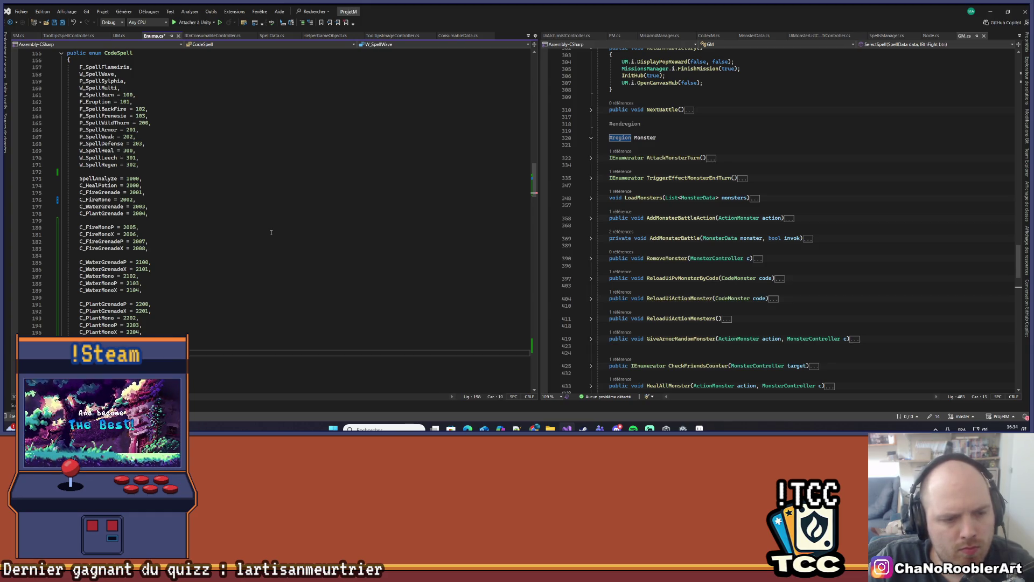
type("otion")
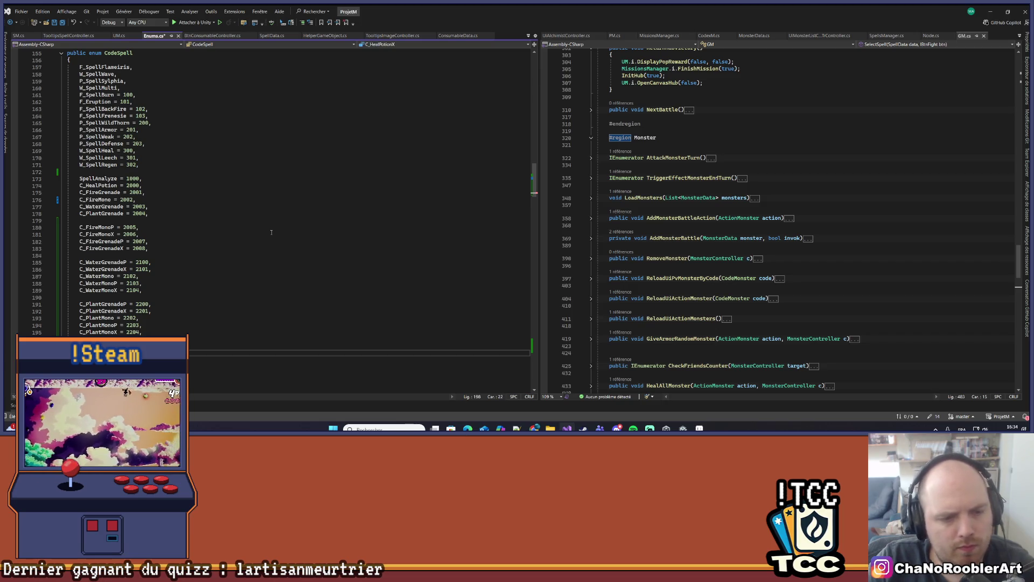
key("Return")
key("ctrl+s")
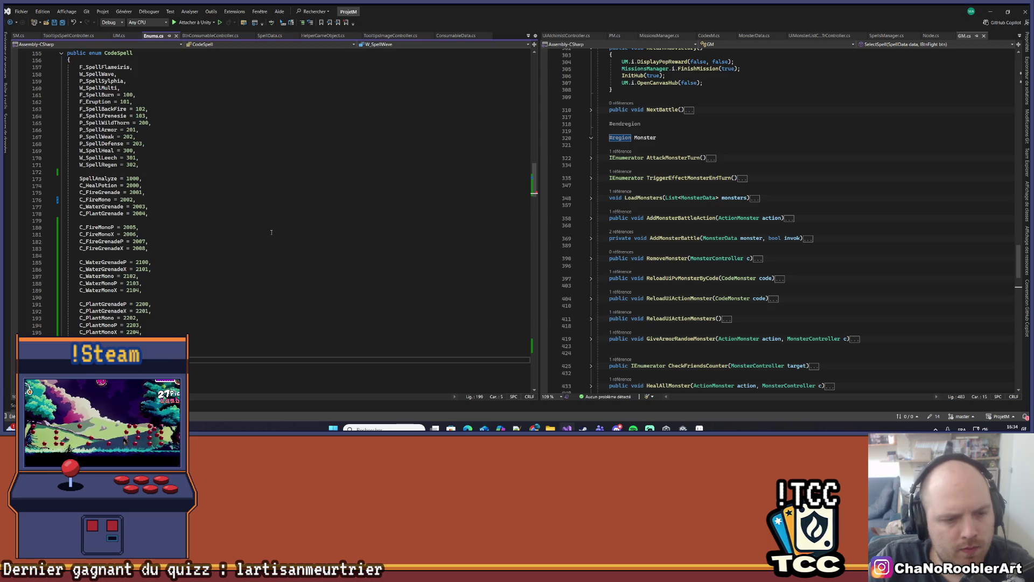
Step: Add armor potion codes C_ArmorPotion, P and X as 2302–2304, then save
type("C_Arm")
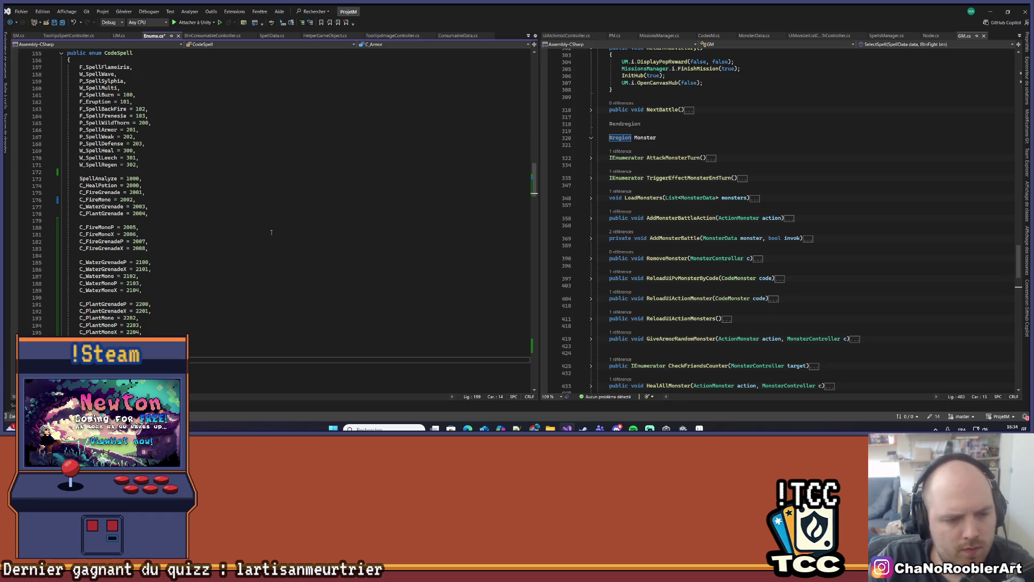
key("BackSpace")
type("2")
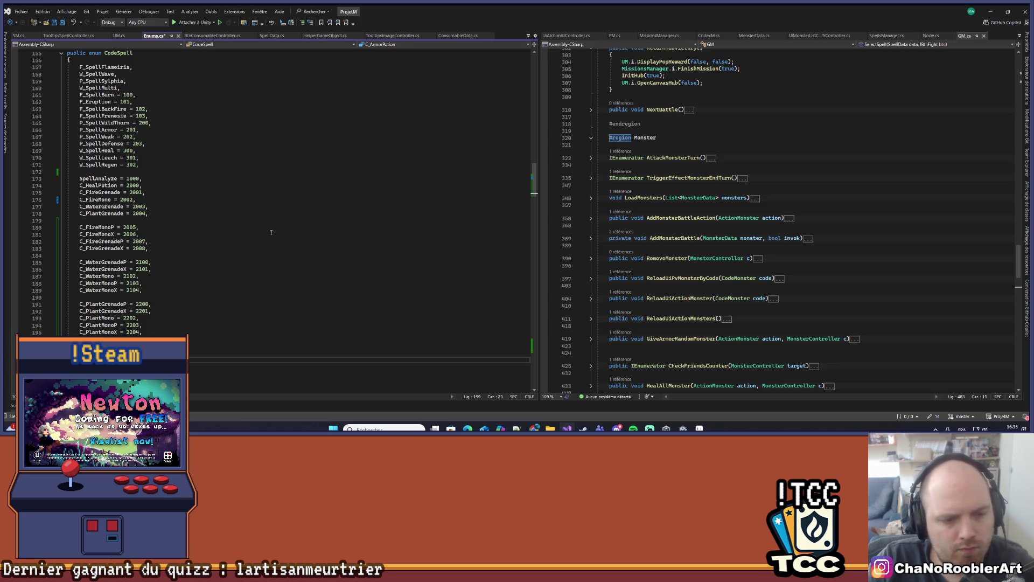
key("Down")
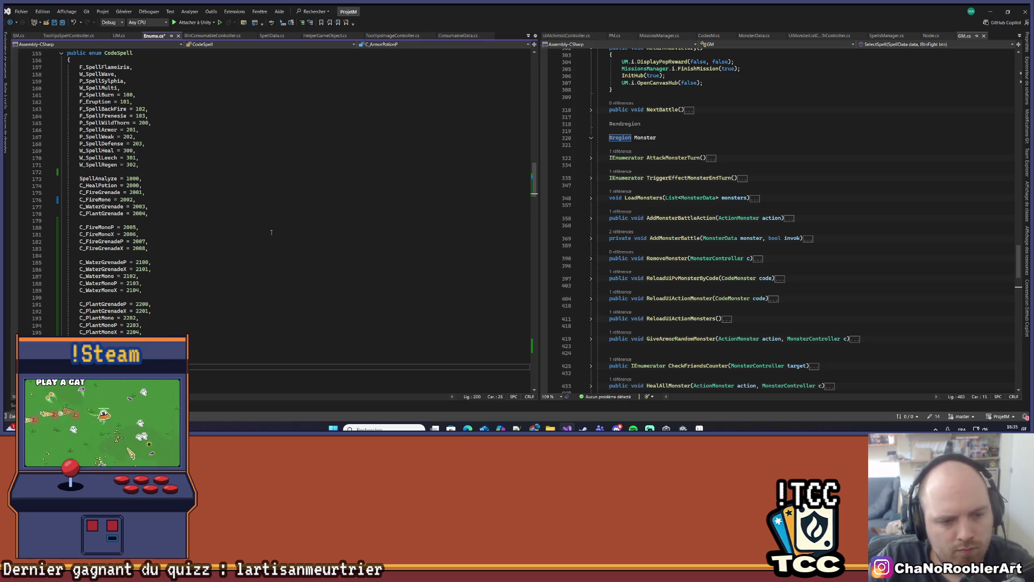
key("Return")
type("C_")
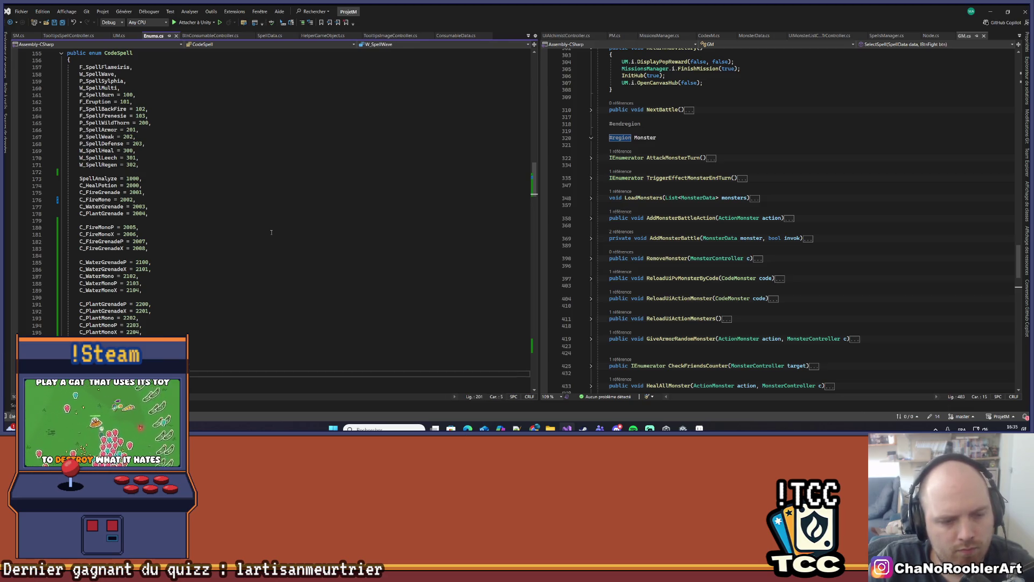
type("Arm")
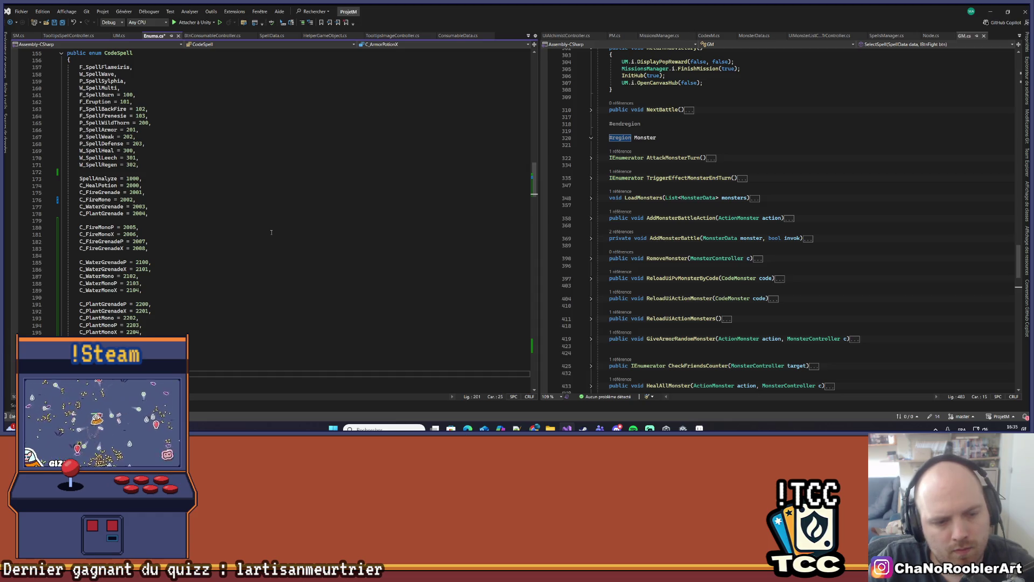
key("ctrl+s")
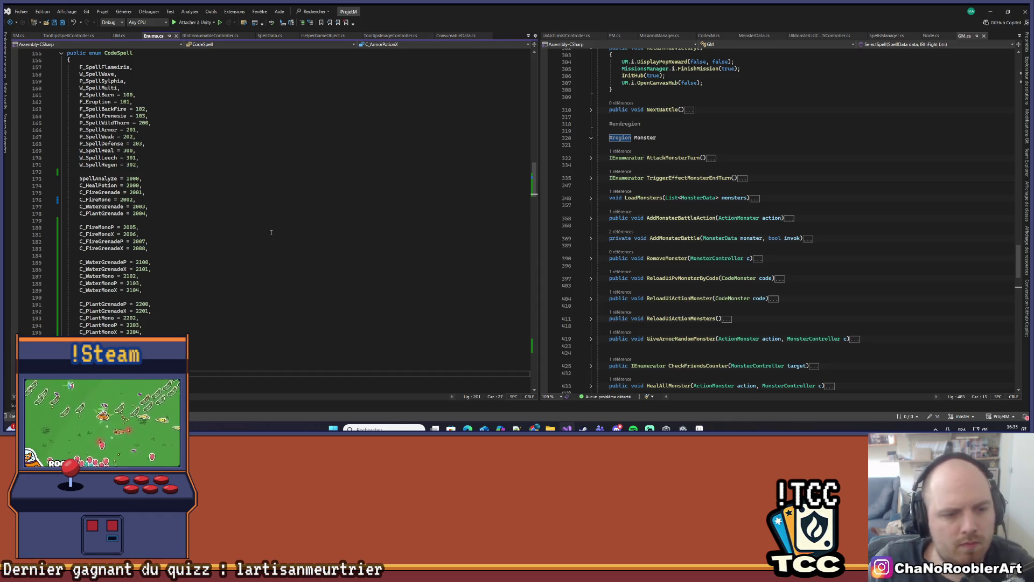
Step: Remove the stray blank line after the last entry and save Enums.cs again
scroll(272, 232, "down", 2)
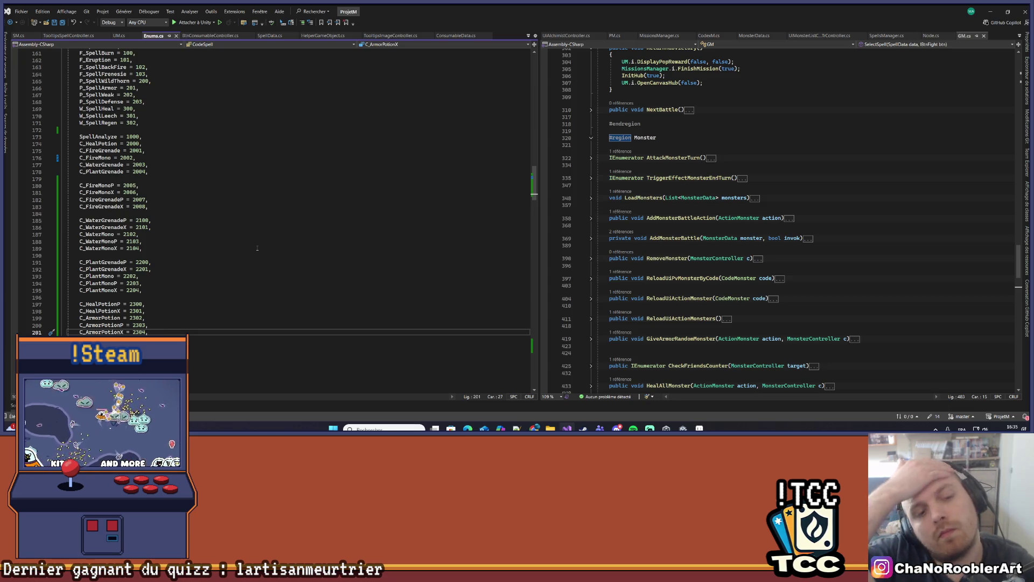
key("Return")
key("BackSpace")
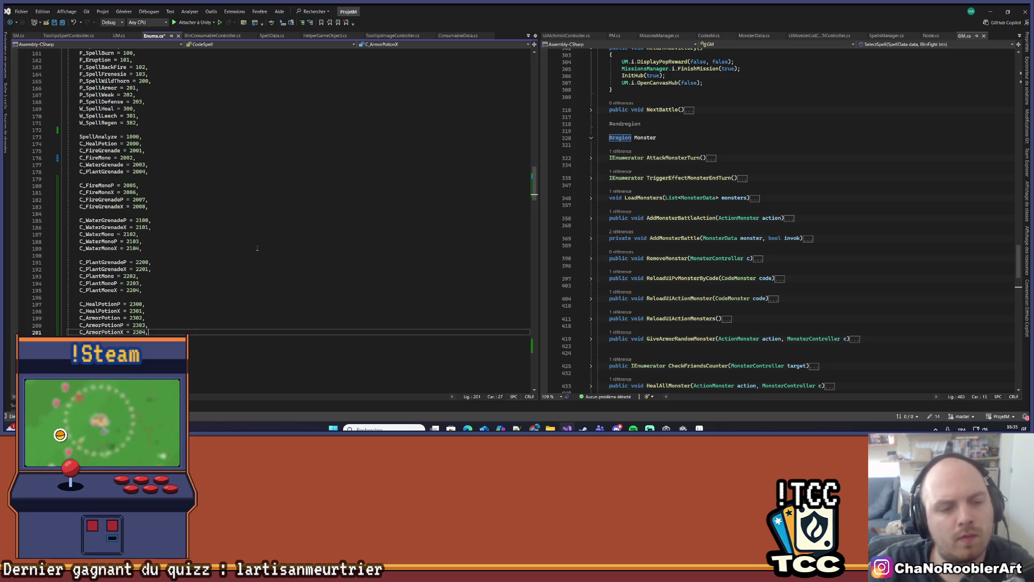
key("ctrl+s")
scroll(257, 248, "up", 2)
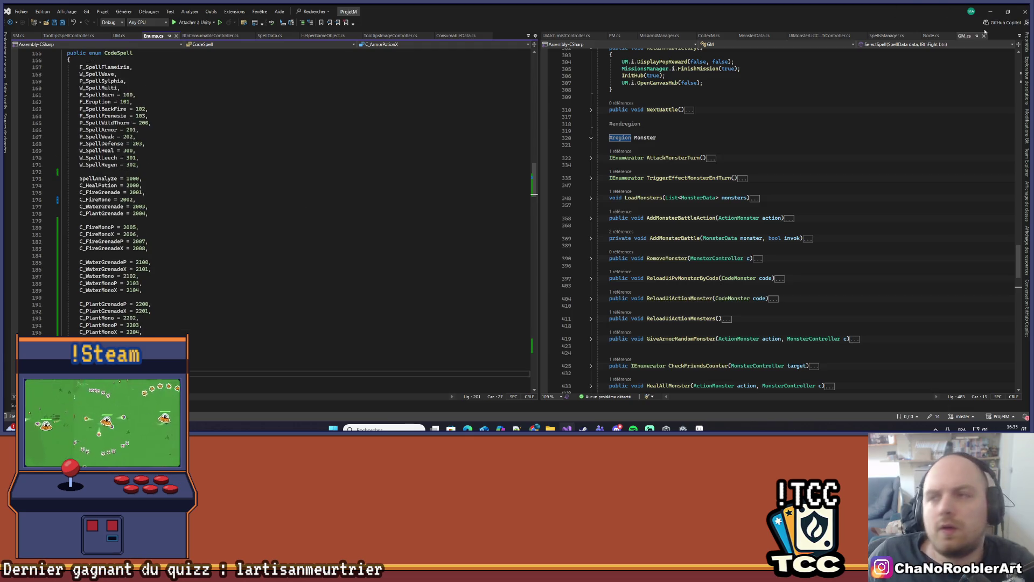
left_click(990, 12)
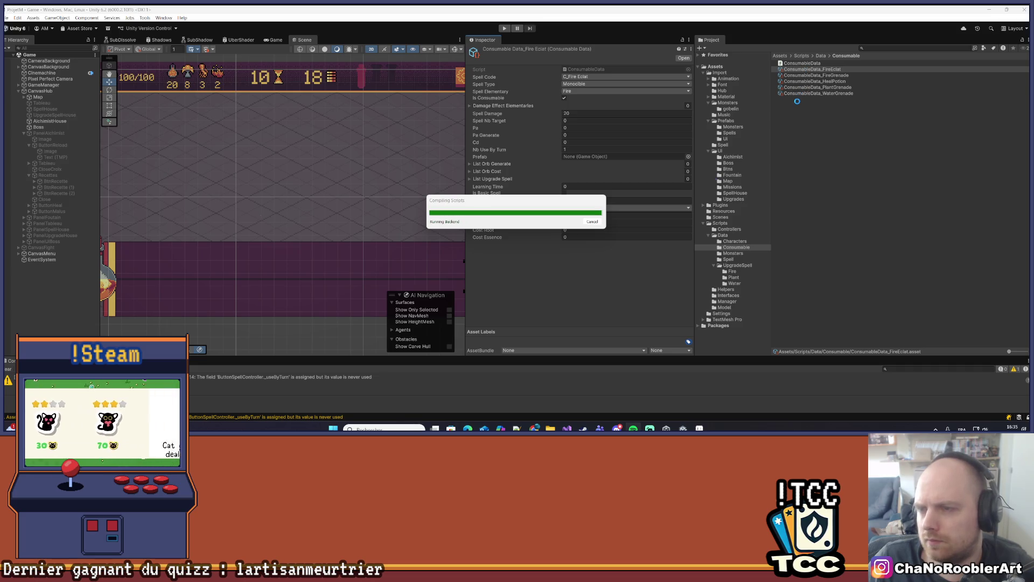
Step: Rename the ConsumableData_FireEclat asset in the Project panel to ConsumableData_FireMono
right_click(826, 70)
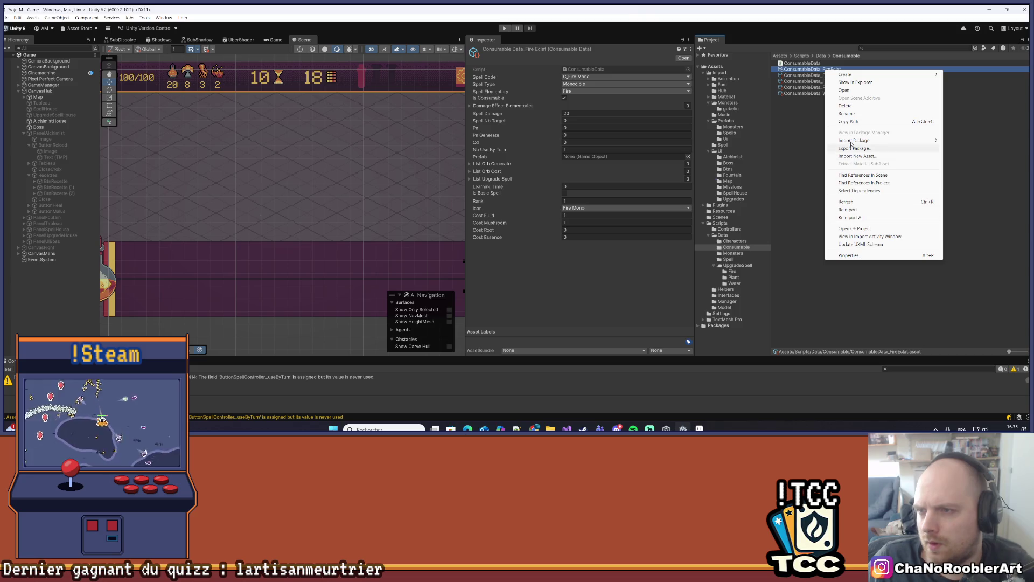
left_click(847, 113)
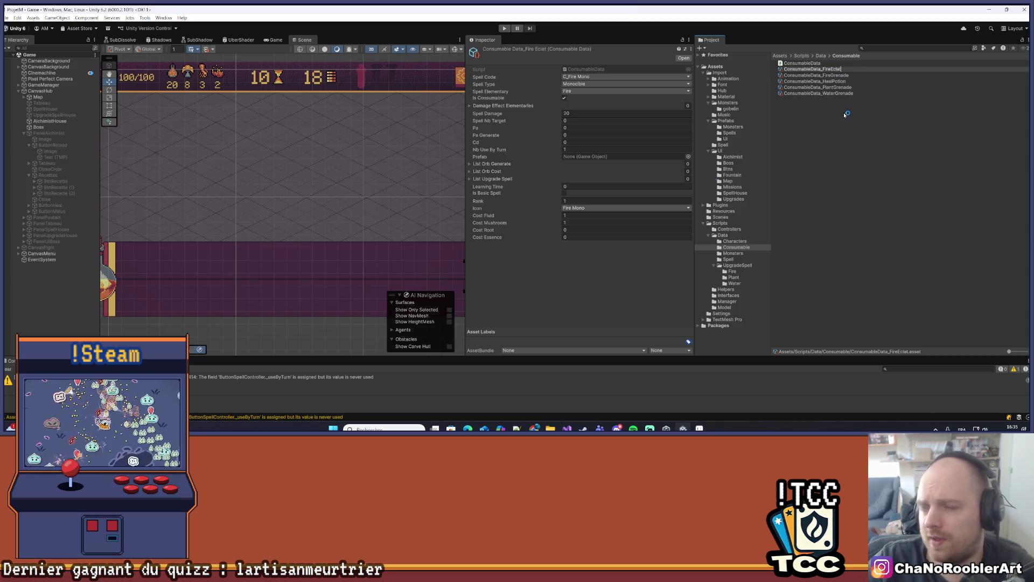
type("Mo")
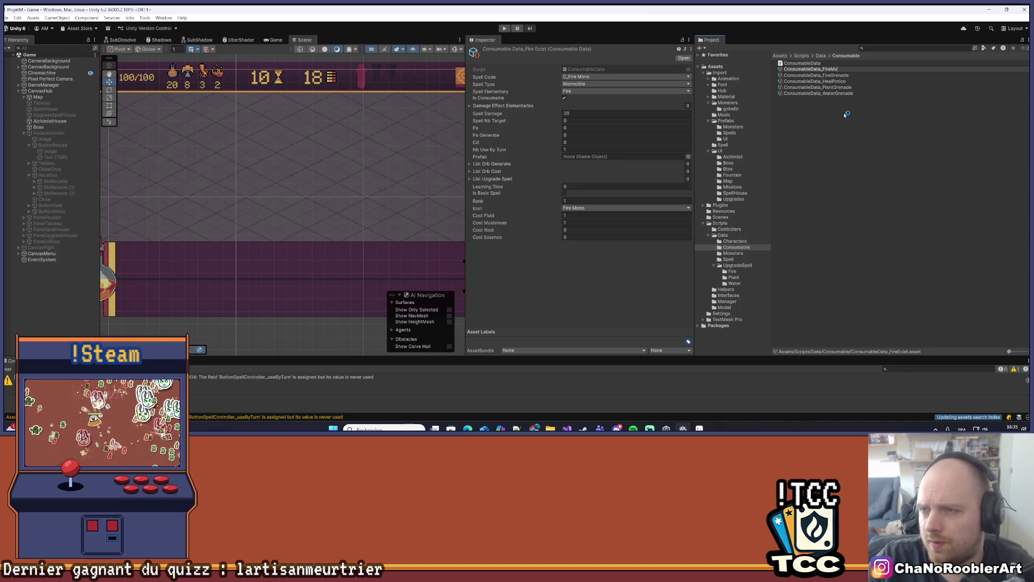
type("no")
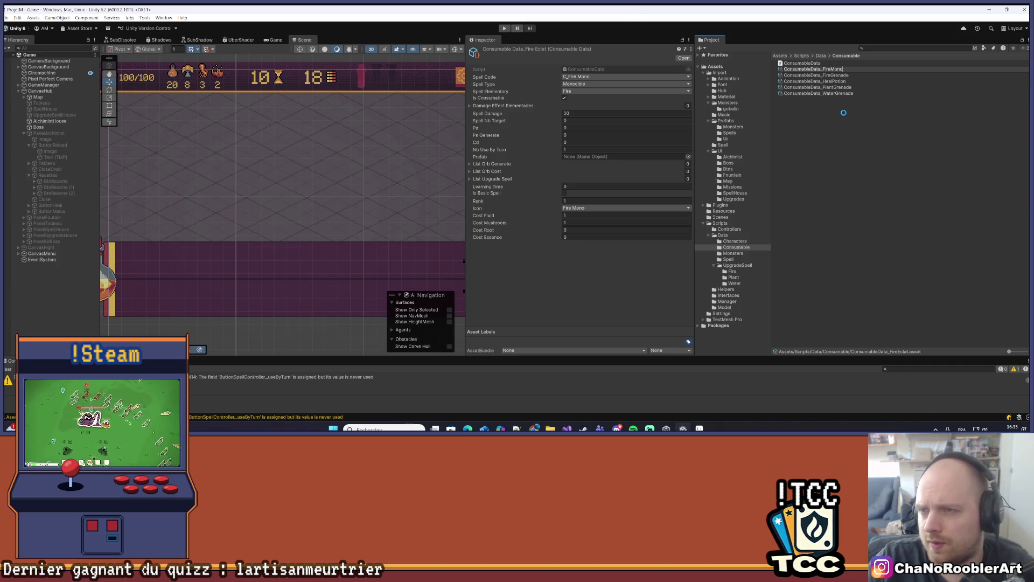
key("Return")
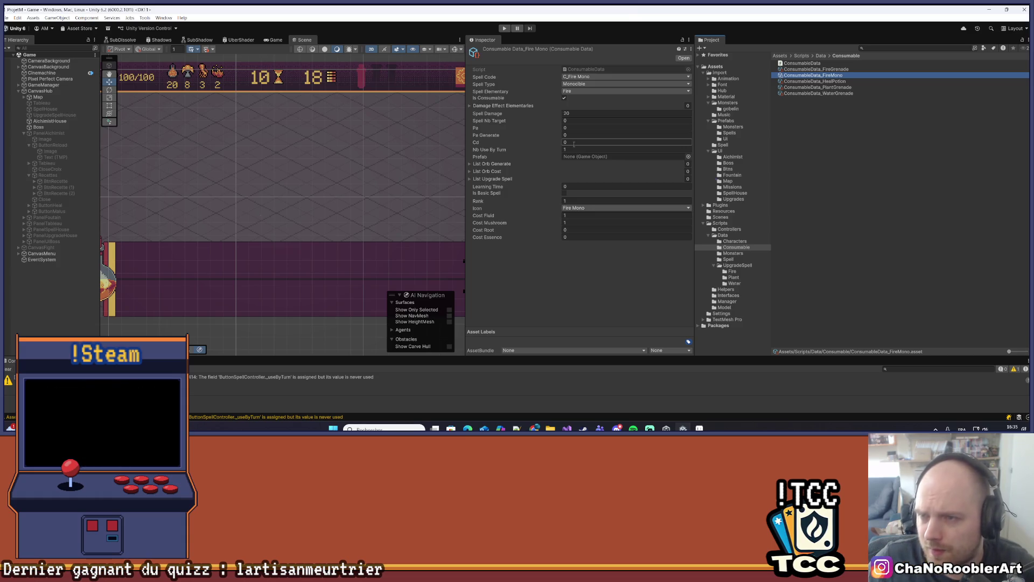
right_click(805, 78)
Step: Duplicate ConsumableData_FireMono and name the copy ConsumableData_FireMonoP
left_click(850, 141)
key("Return")
type("P")
key("Return")
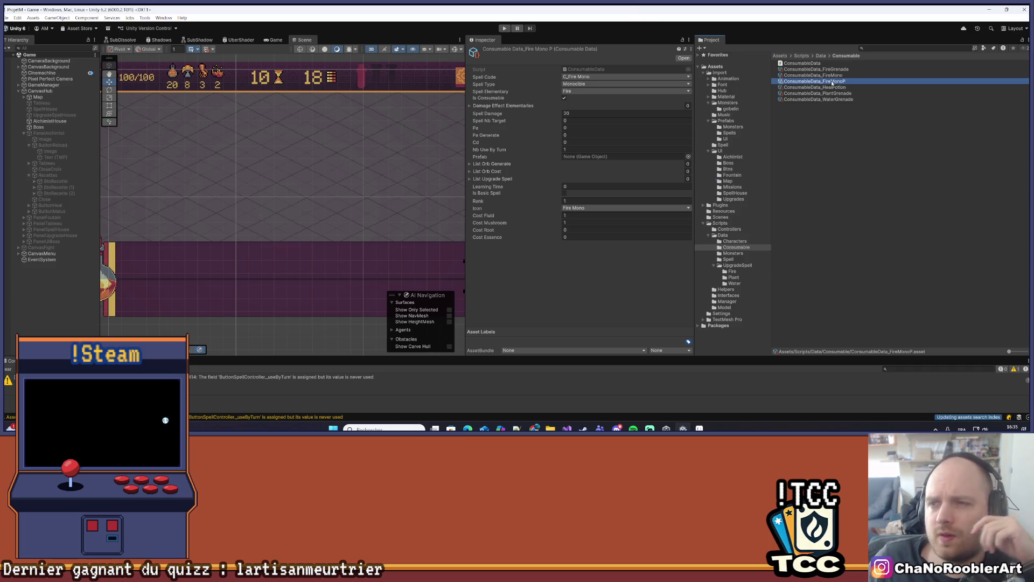
Step: Compare the FireMono, FireMonoP and FireGrenade assets in the Inspector
left_click(831, 75)
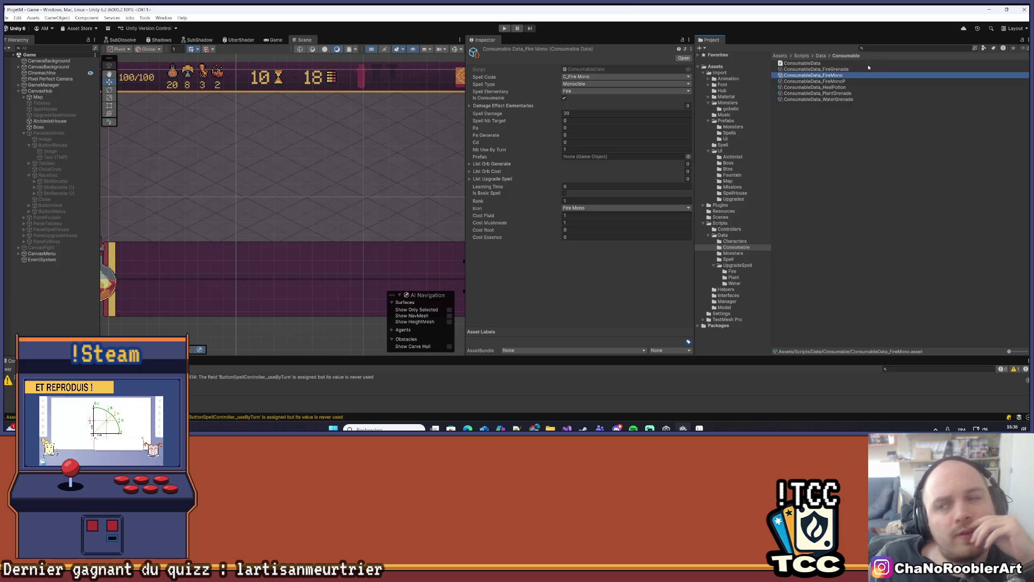
left_click(837, 81)
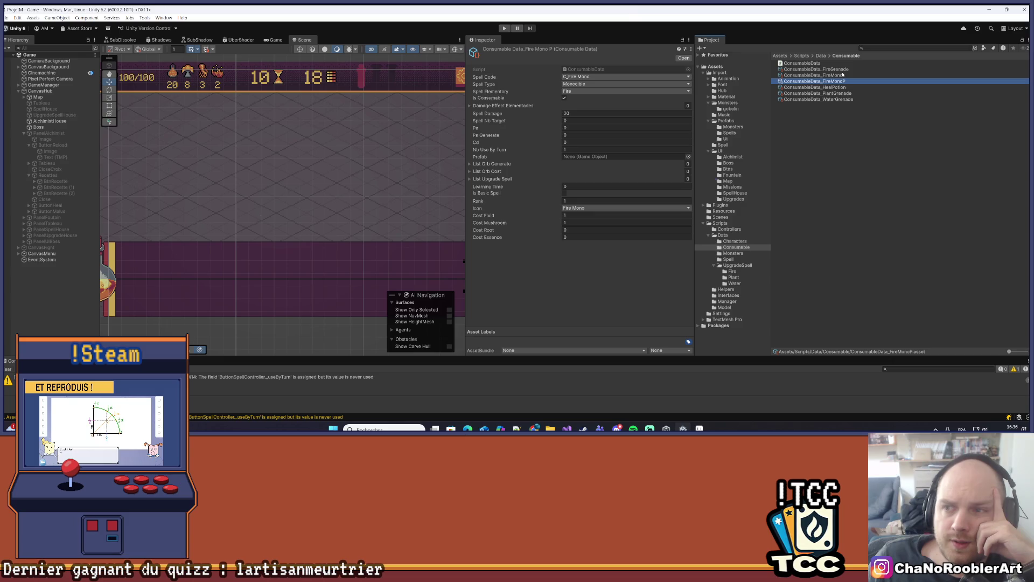
key("Up")
key("Down")
left_click(850, 77)
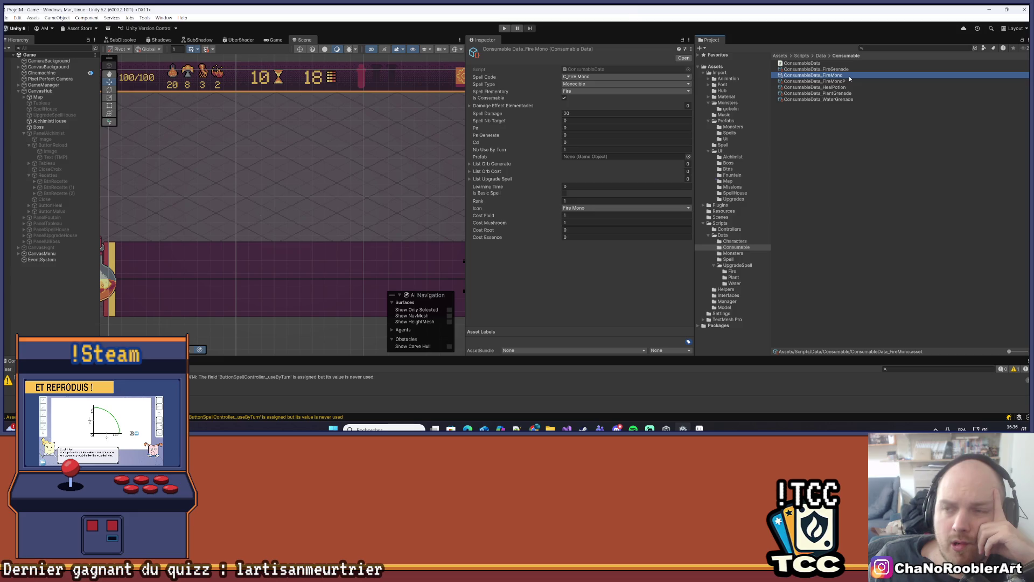
left_click(846, 69)
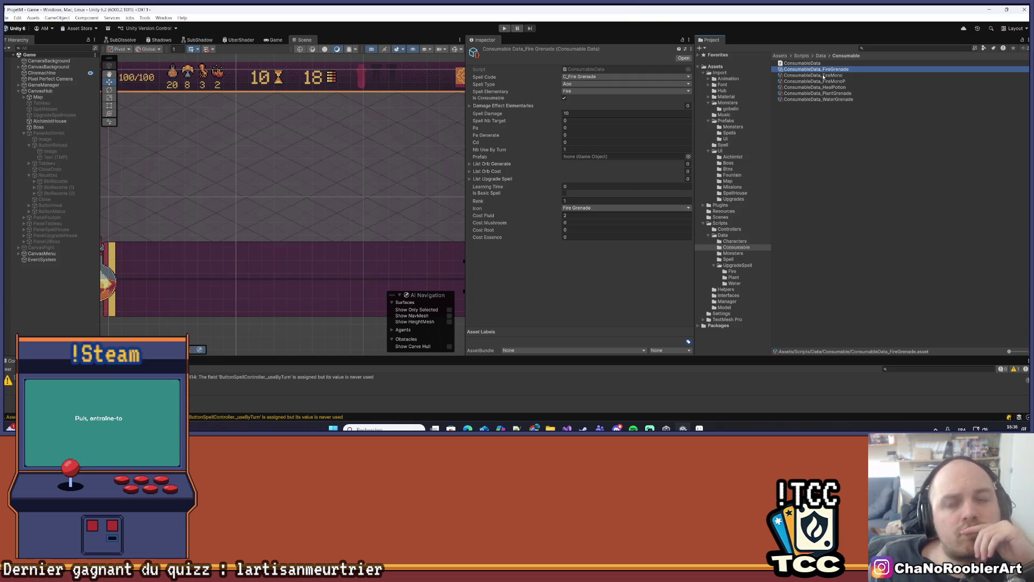
left_click(823, 76)
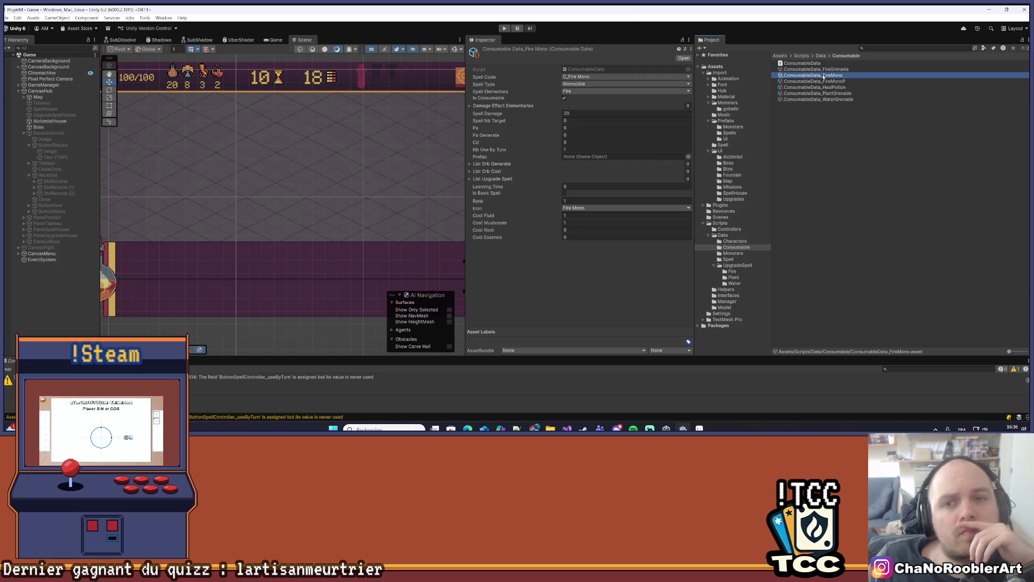
Step: Set the Fire Mono asset's Spell Damage to 16
left_click(576, 112)
type("16")
key("Return")
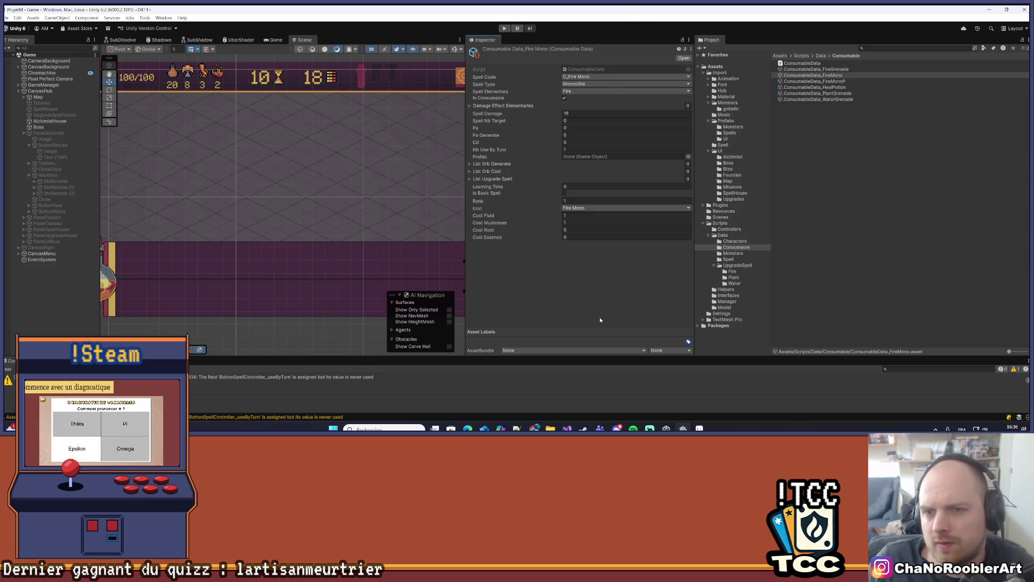
Step: Give FireMonoP Spell Damage 24, the Fire Mono P icon, code C_Fire Mono P and rank 2, then duplicate it
left_click(832, 82)
left_click(570, 113)
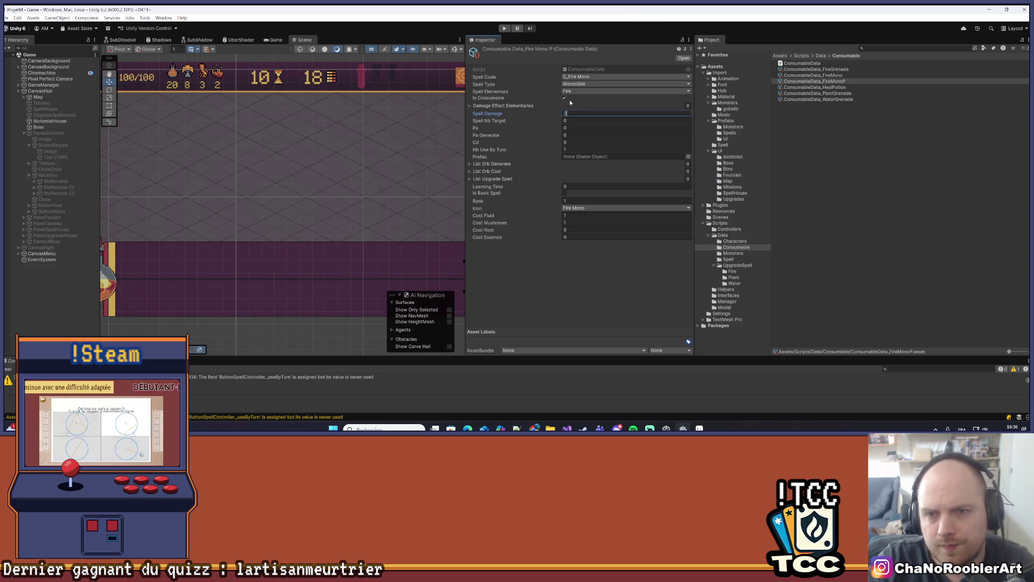
type("24")
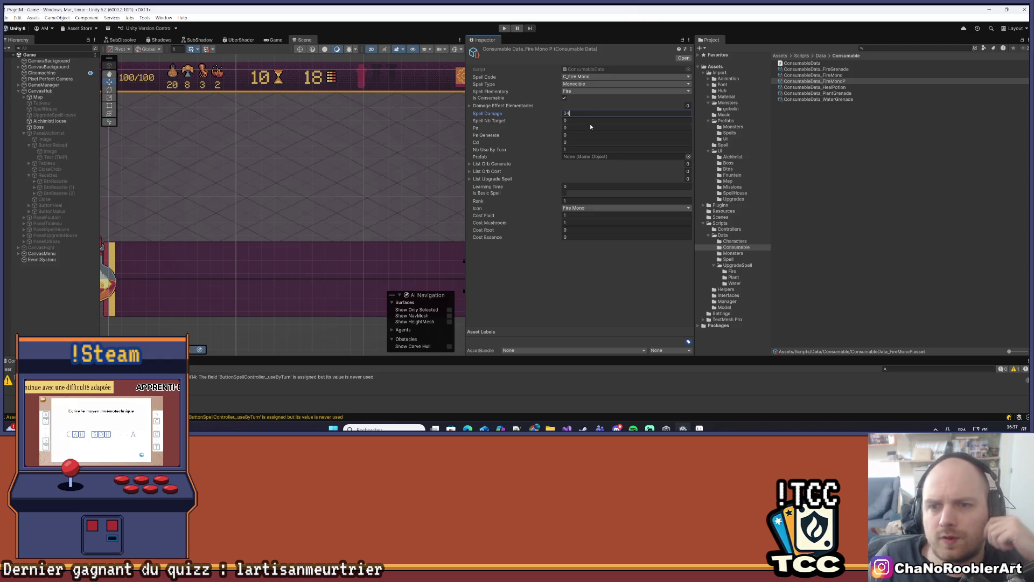
left_click(581, 208)
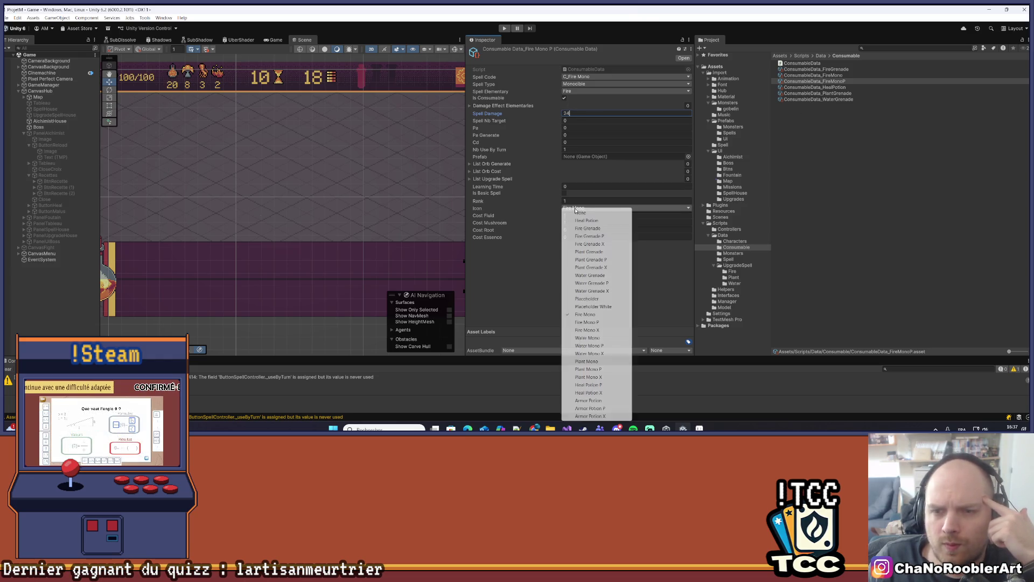
left_click(592, 322)
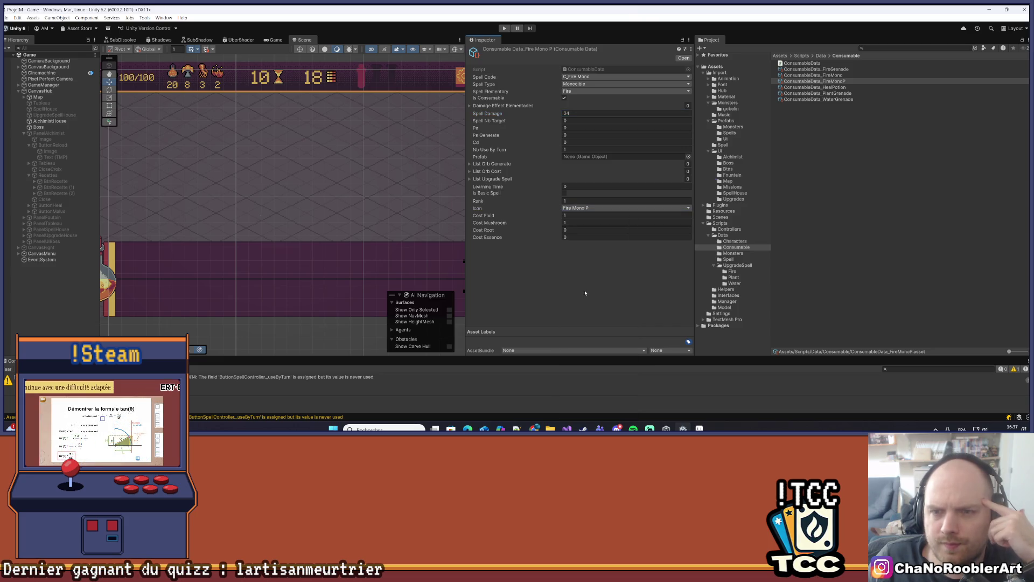
left_click(586, 77)
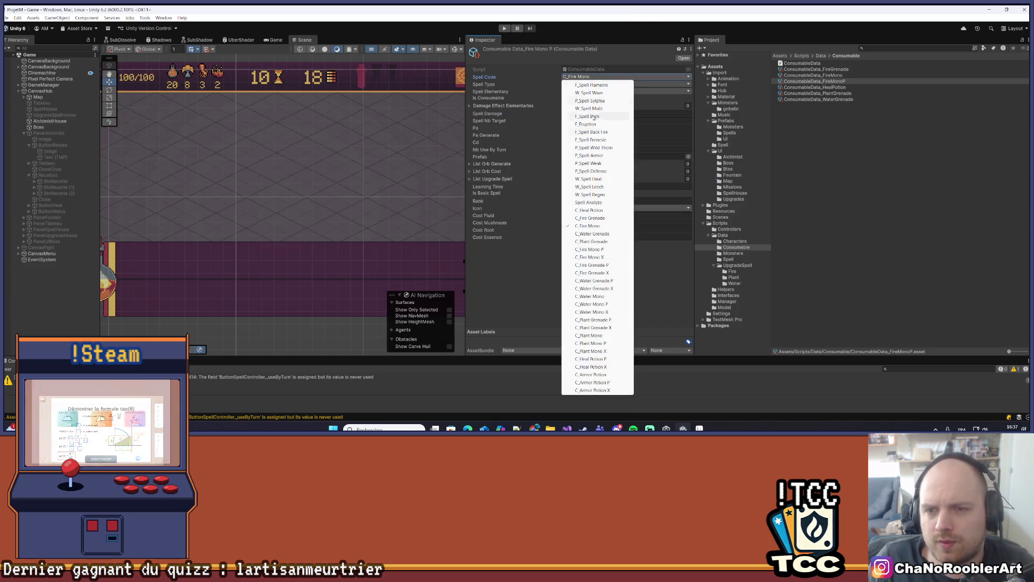
left_click(589, 249)
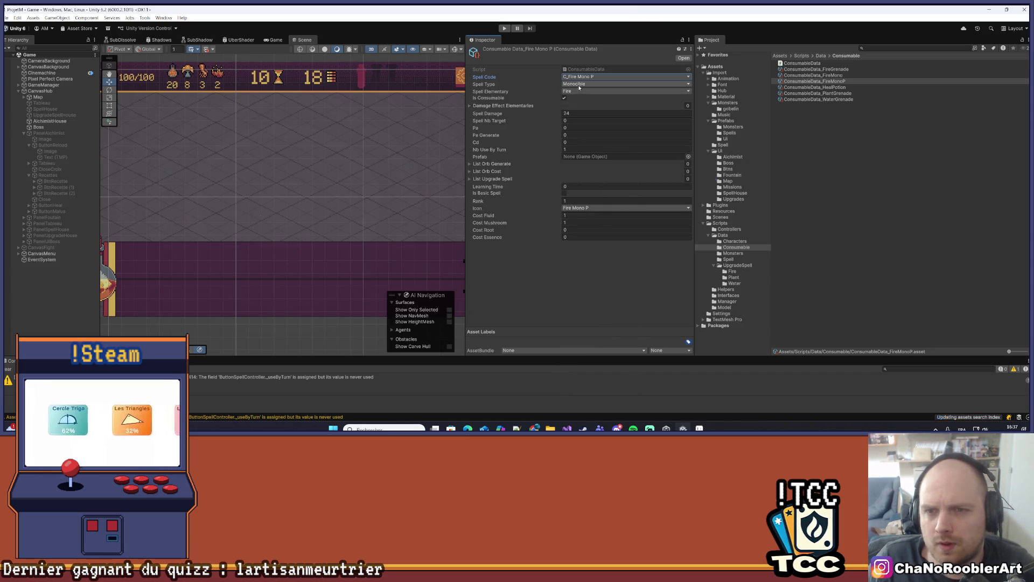
left_click(565, 201)
type("2")
left_click(580, 280)
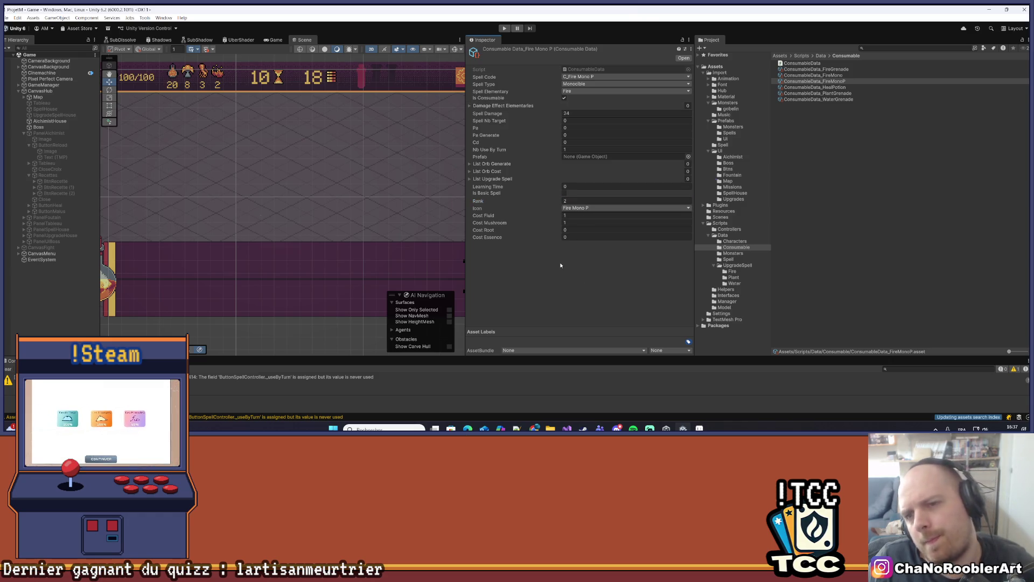
left_click(855, 81)
key("ctrl+d")
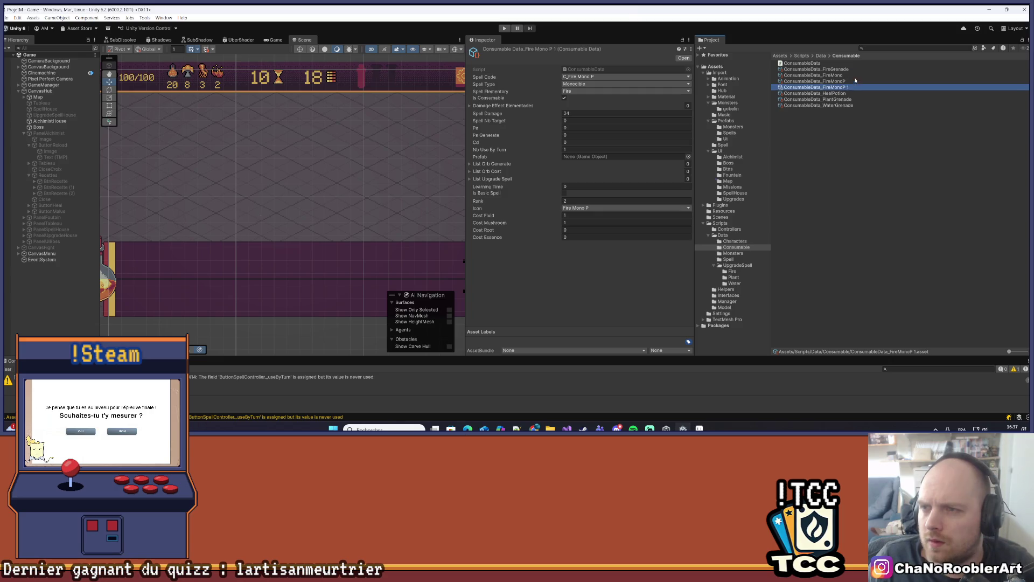
Step: Rename the FireMonoP copy to ConsumableData_FireMonoX
right_click(845, 87)
left_click(884, 123)
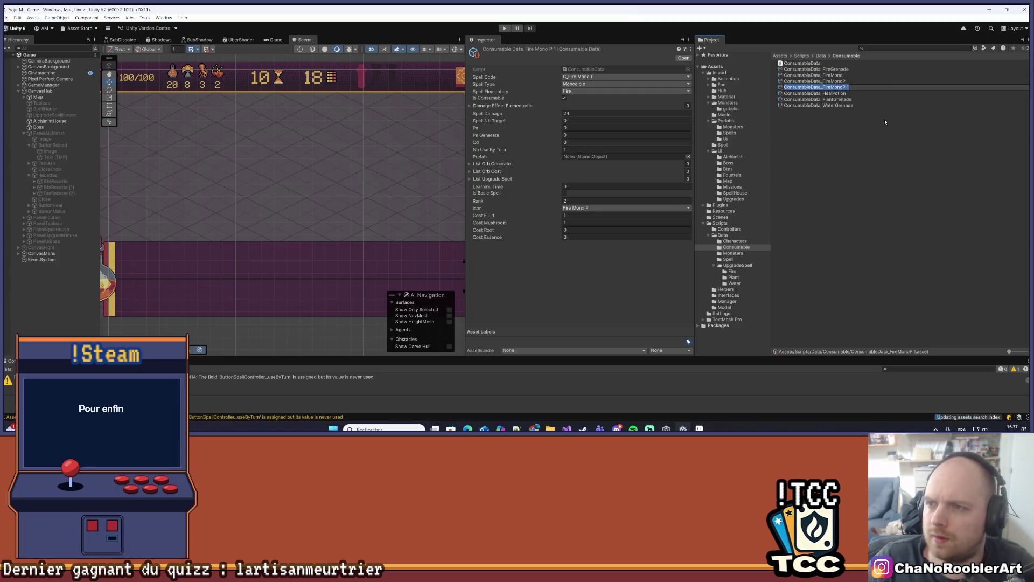
key("BackSpace")
key("BackSpace")
key("BackSpace")
type("X")
key("Return")
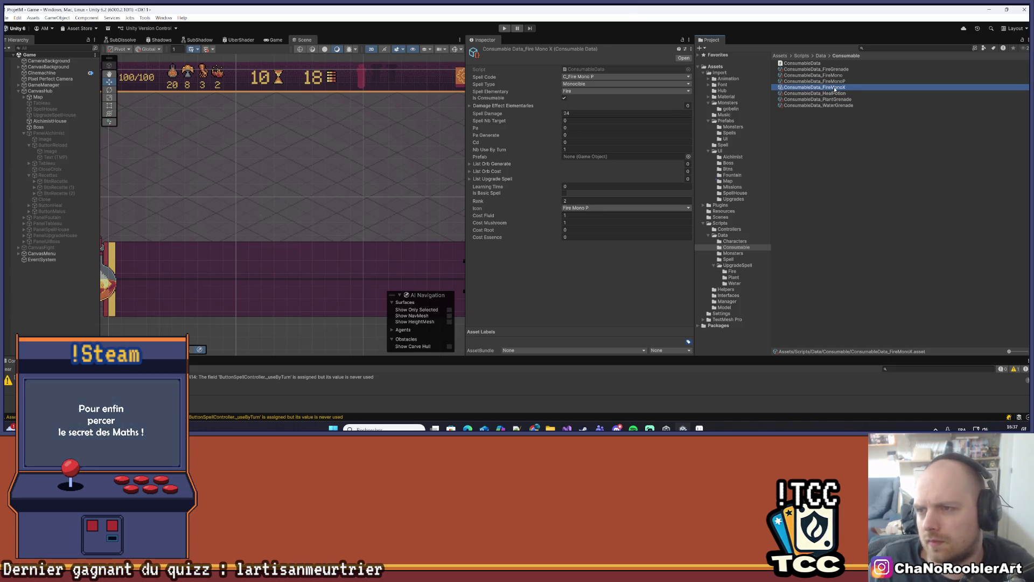
Step: Set FireMonoX to code C_Fire Mono X, Spell Damage 32, rank 3 and the Fire Mono X icon
left_click(590, 77)
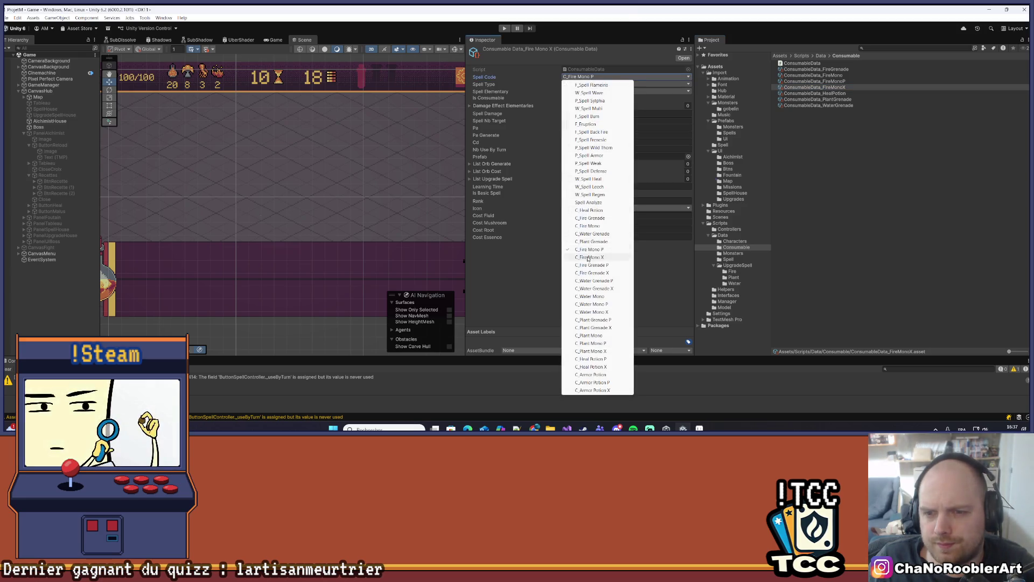
left_click(566, 102)
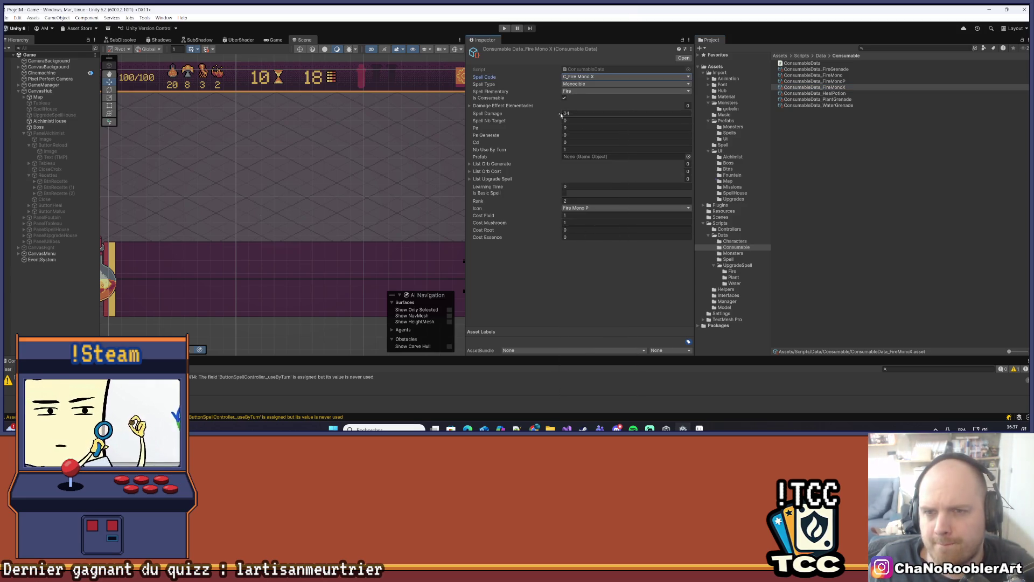
left_click(574, 113)
type("32")
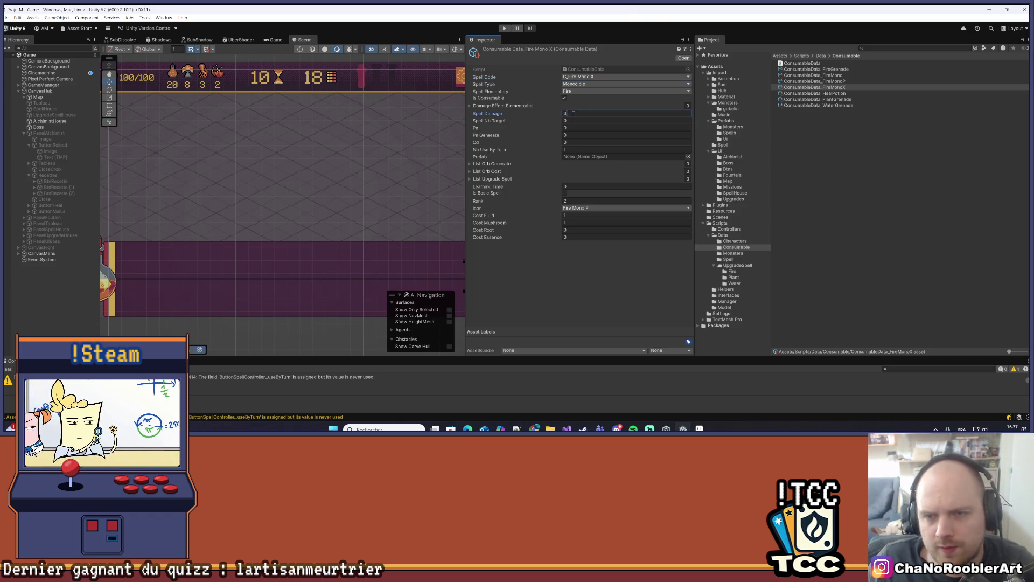
left_click(571, 309)
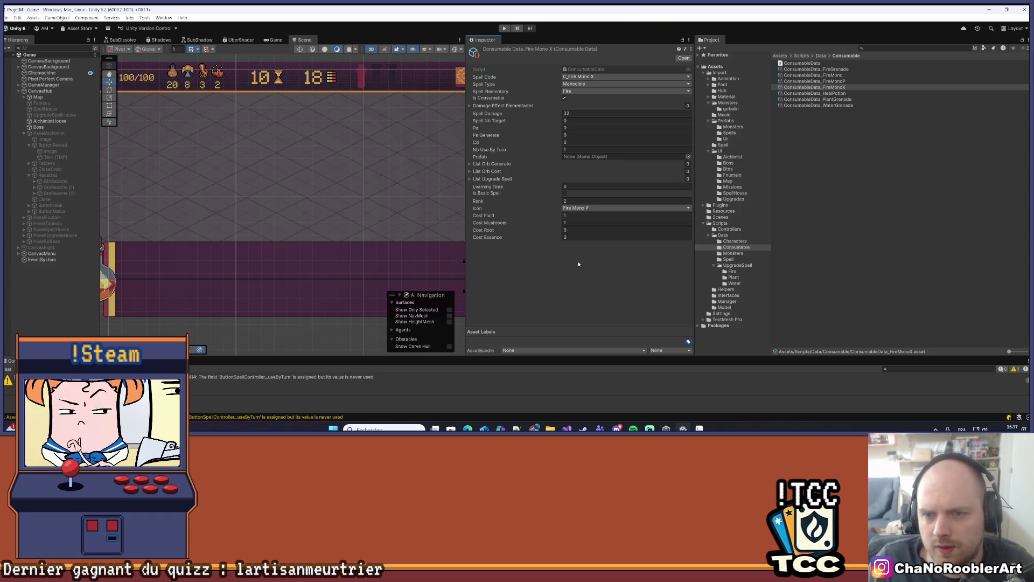
left_click(578, 208)
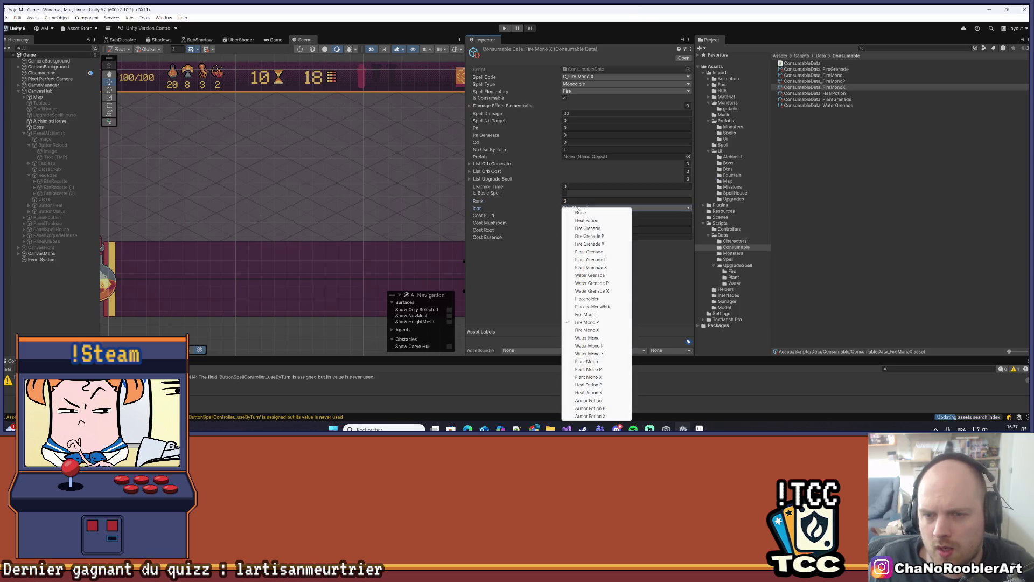
left_click(587, 331)
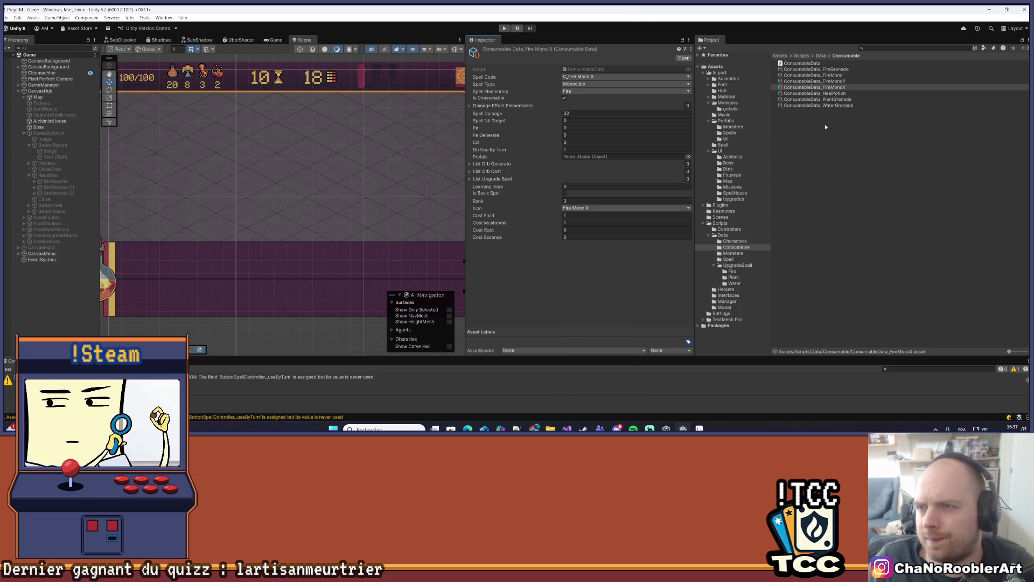
left_click(841, 75)
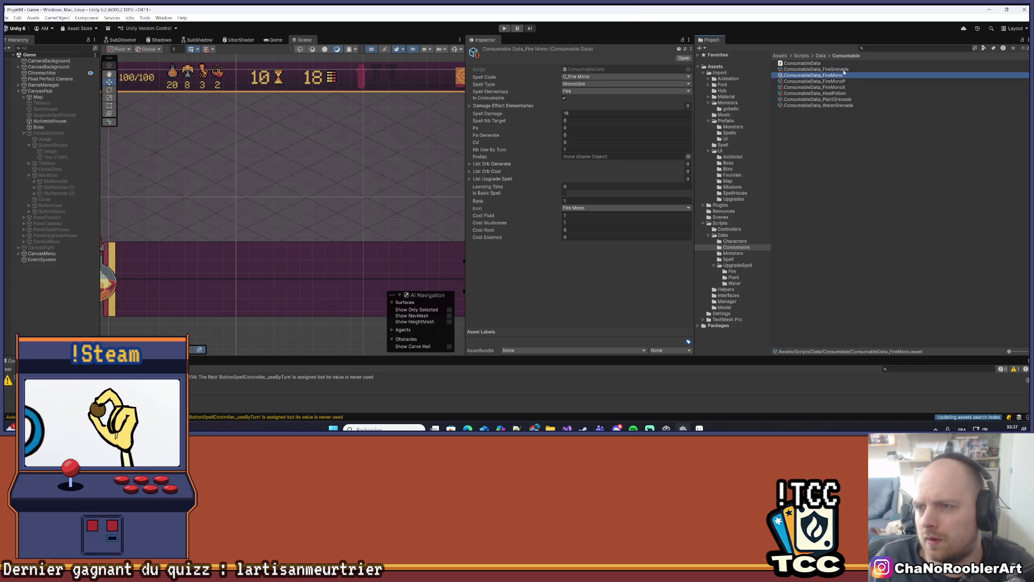
Step: Duplicate ConsumableData_FireGrenade and name the copy ConsumableData_FireGrenadeP
left_click(844, 70)
key("ctrl+d")
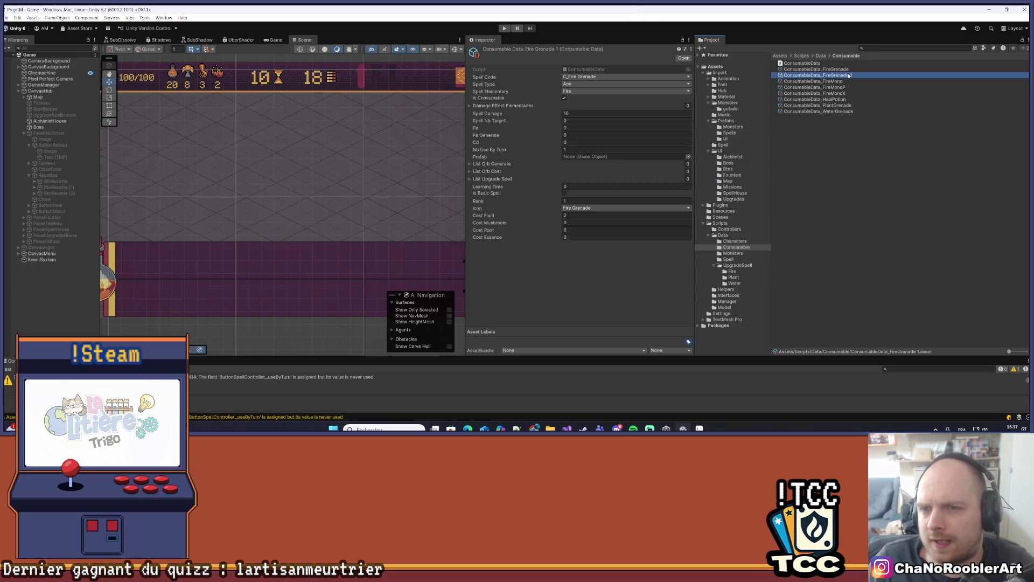
right_click(848, 75)
left_click(864, 118)
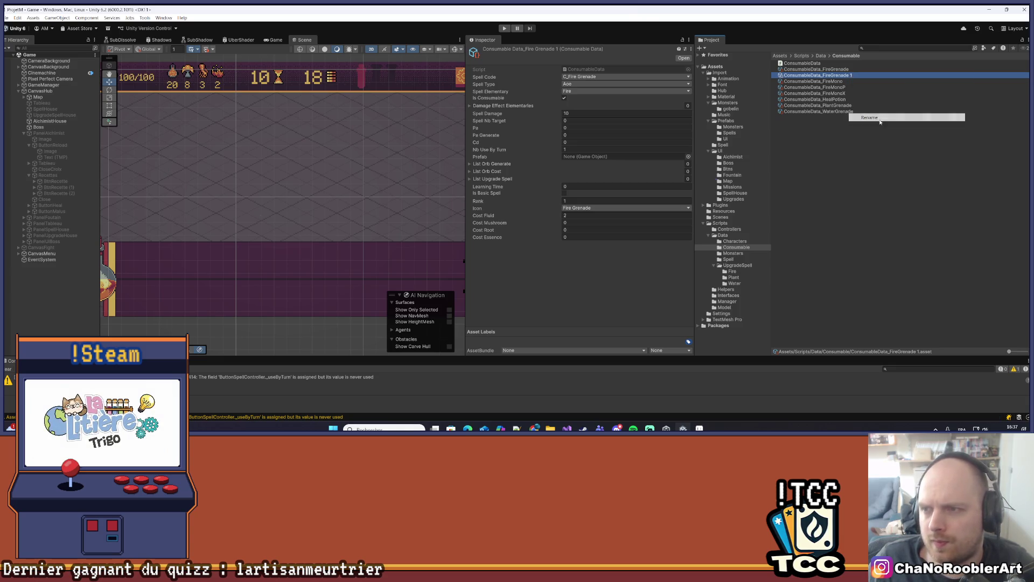
key("End")
key("BackSpace")
key("BackSpace")
type("P")
key("Return")
Step: Give FireGrenadeP code C_Fire Grenade P, the Fire Grenade P icon, Spell Damage 15 and rank 2
left_click(592, 77)
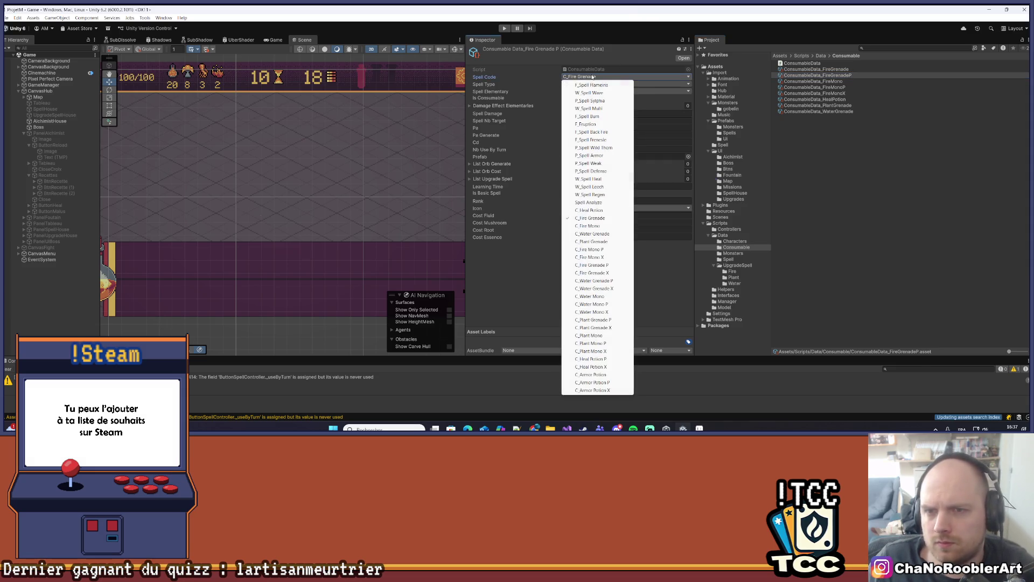
left_click(592, 265)
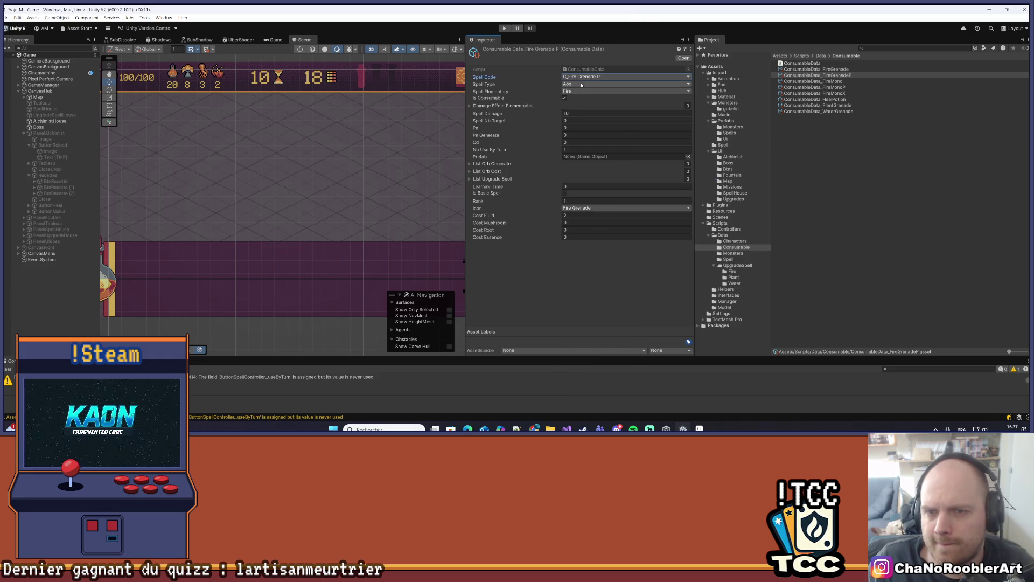
left_click(575, 209)
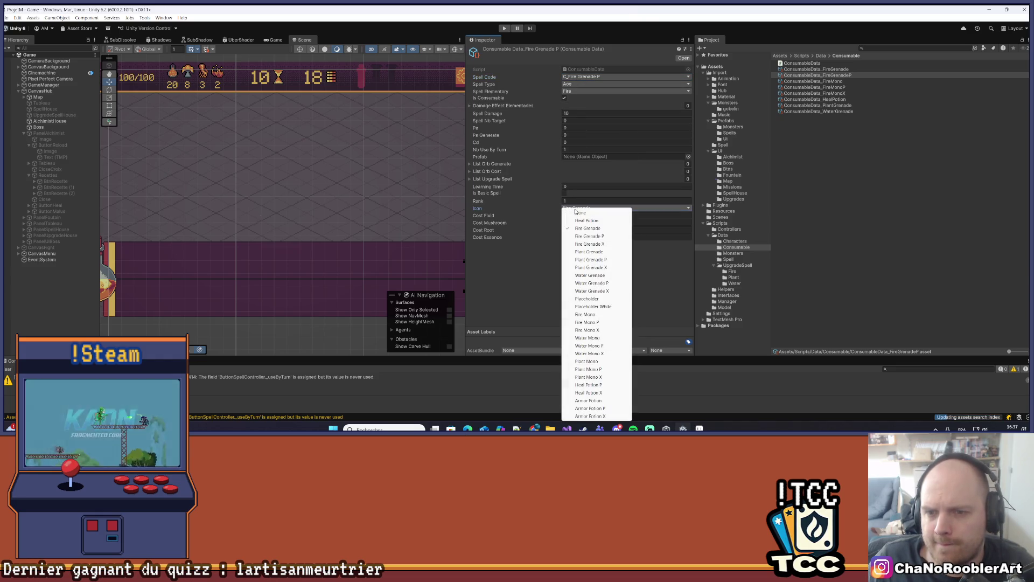
left_click(586, 237)
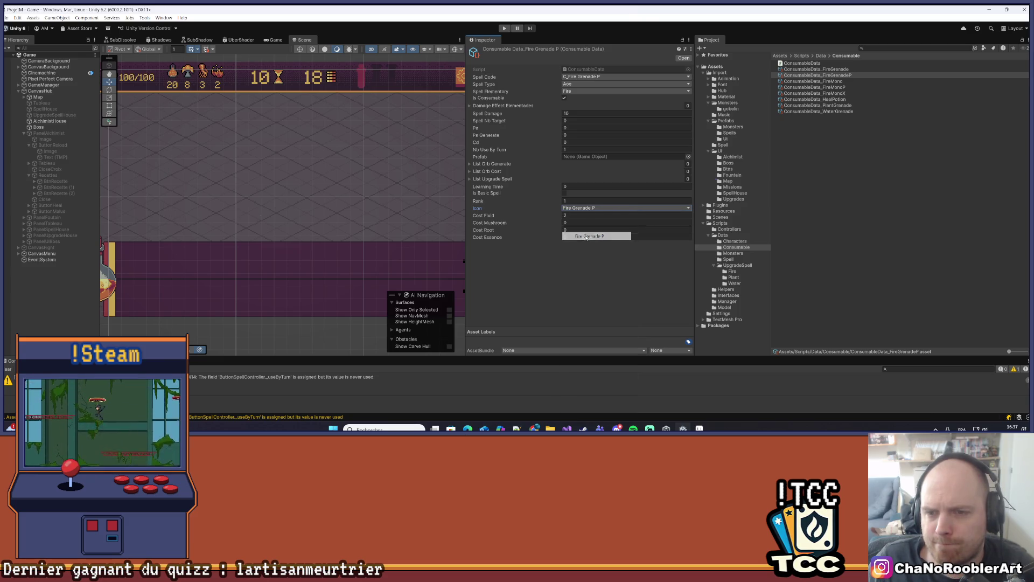
left_click(588, 116)
type("5")
key("Return")
left_click(578, 201)
type("2")
key("Return")
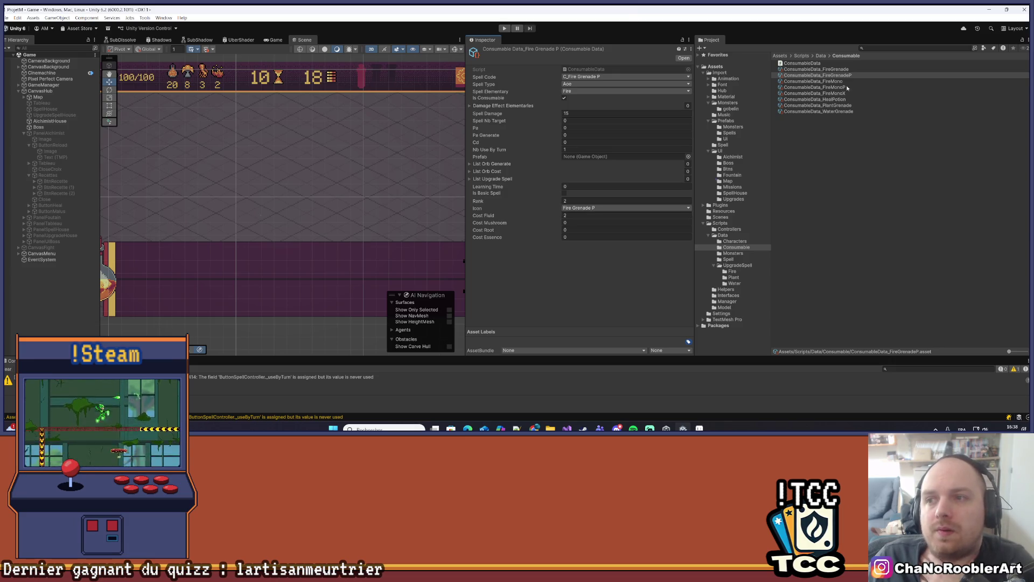
left_click(834, 70)
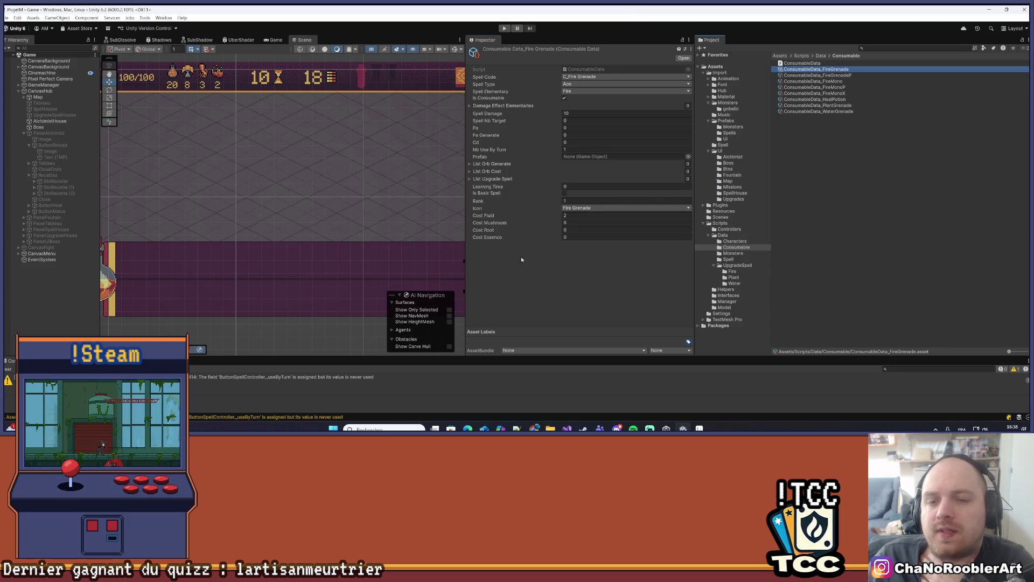
Step: Set the Fire Grenade's Cost Fluid and Cost Mushroom both to 1
left_click(569, 217)
type("1")
key("Tab")
type("1")
left_click(573, 307)
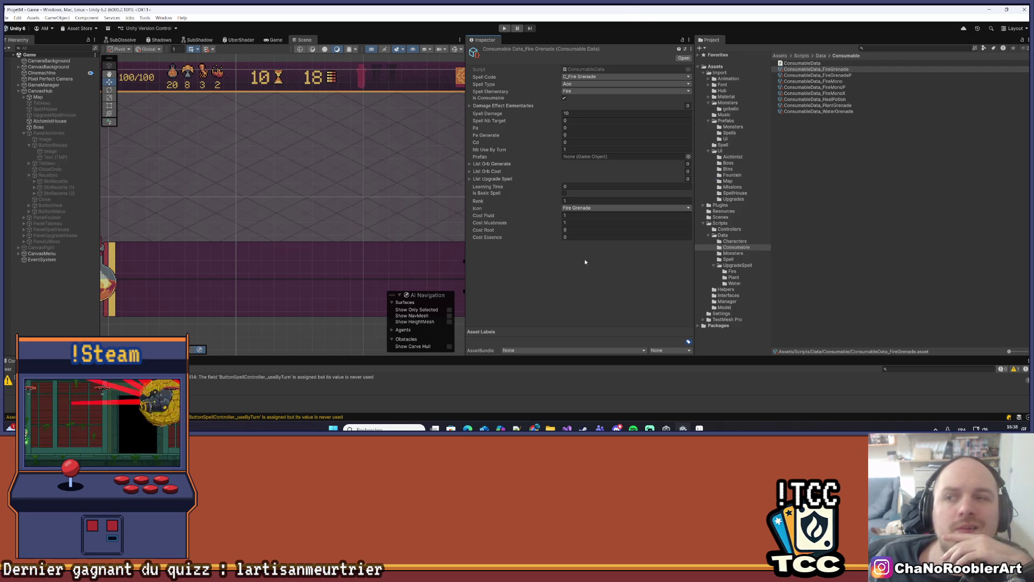
Step: Compare the Fire Mono and Fire Grenade assets in the Inspector
left_click(841, 82)
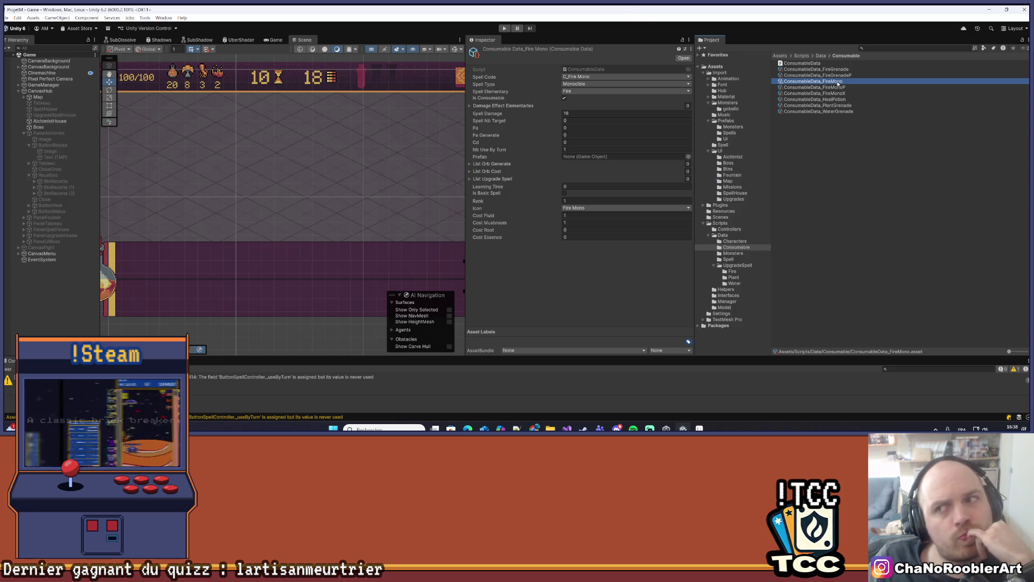
left_click(838, 69)
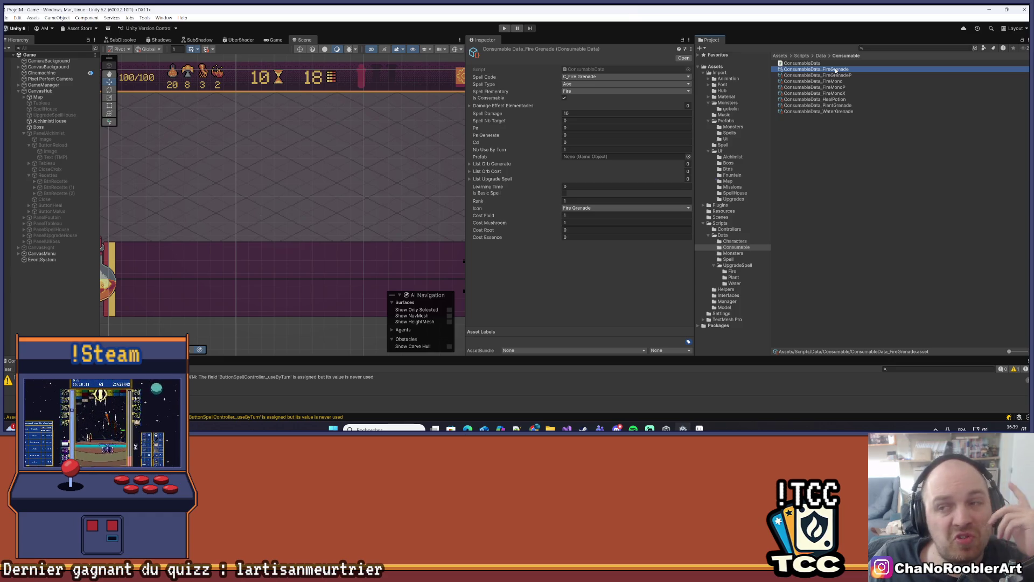
left_click(835, 83)
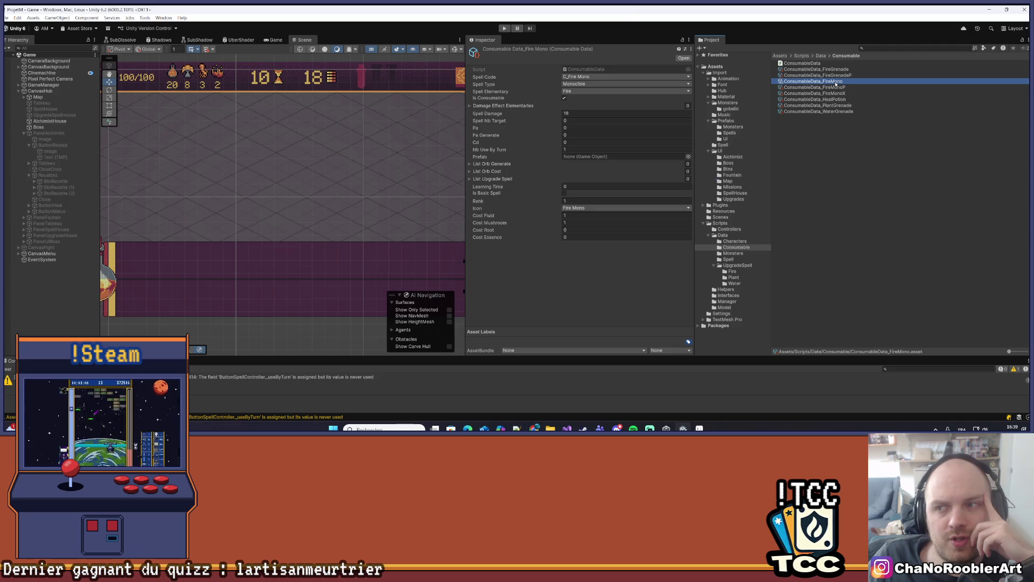
left_click(845, 69)
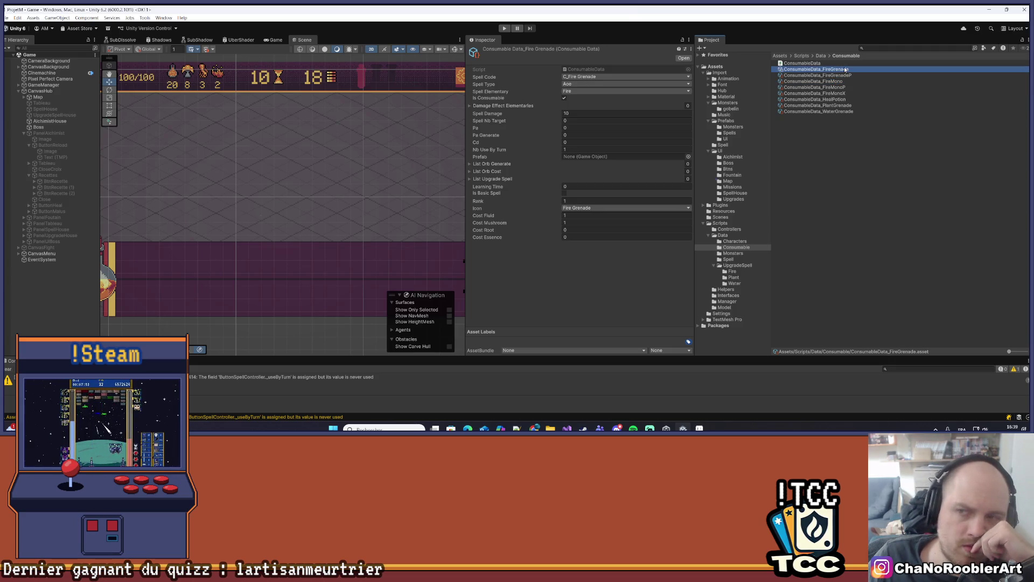
Step: Set the Heal Potion's Cost Fluid to 2, leaving Cost Mushroom at 0
left_click(840, 99)
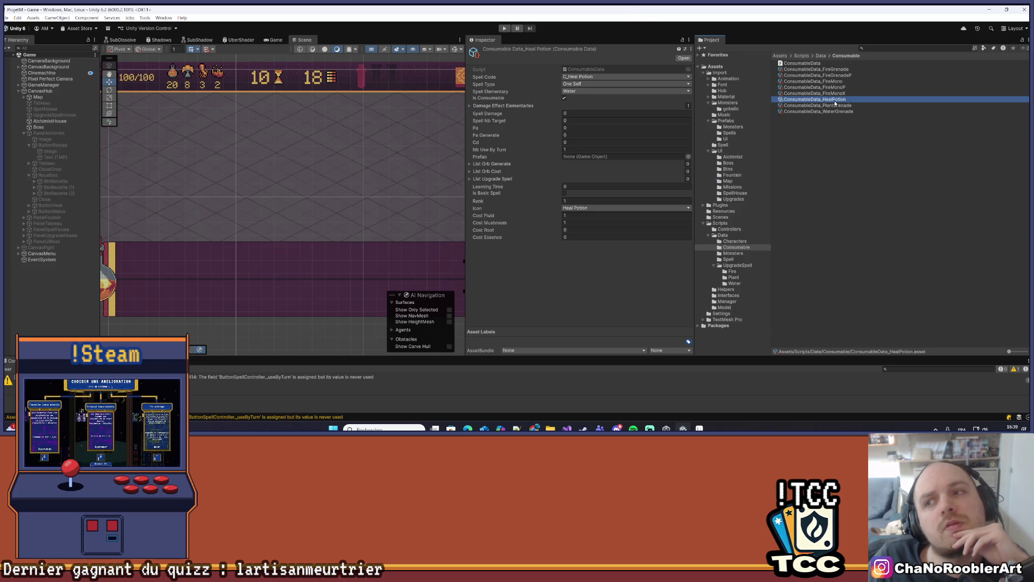
left_click(570, 215)
type("2")
left_click(580, 222)
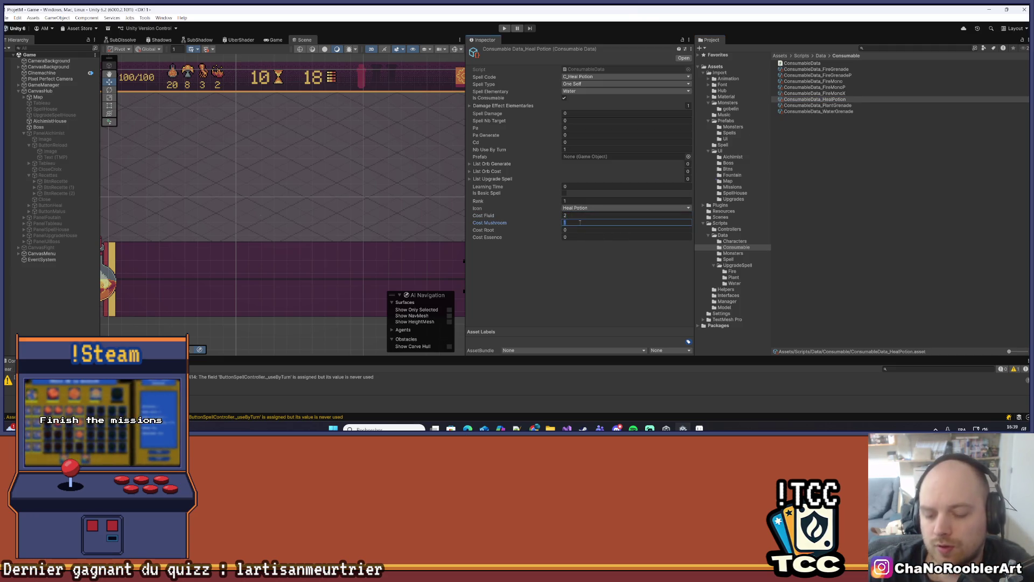
type("0")
left_click(582, 266)
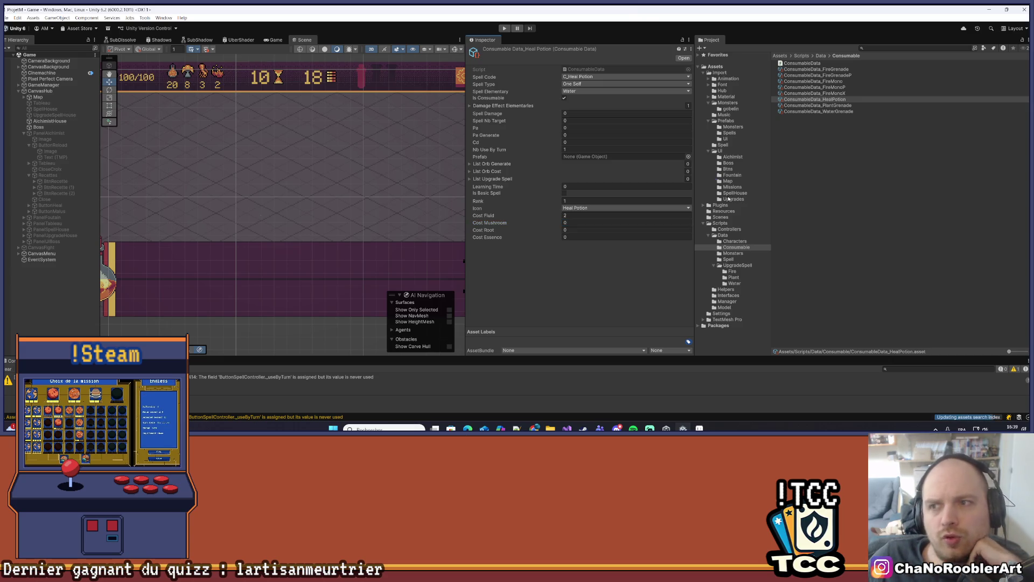
left_click(831, 75)
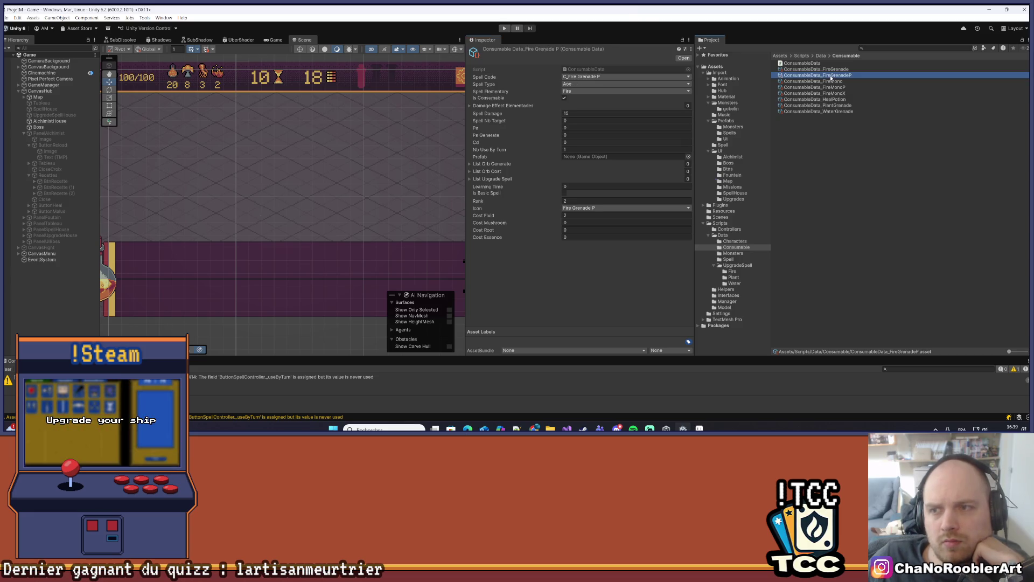